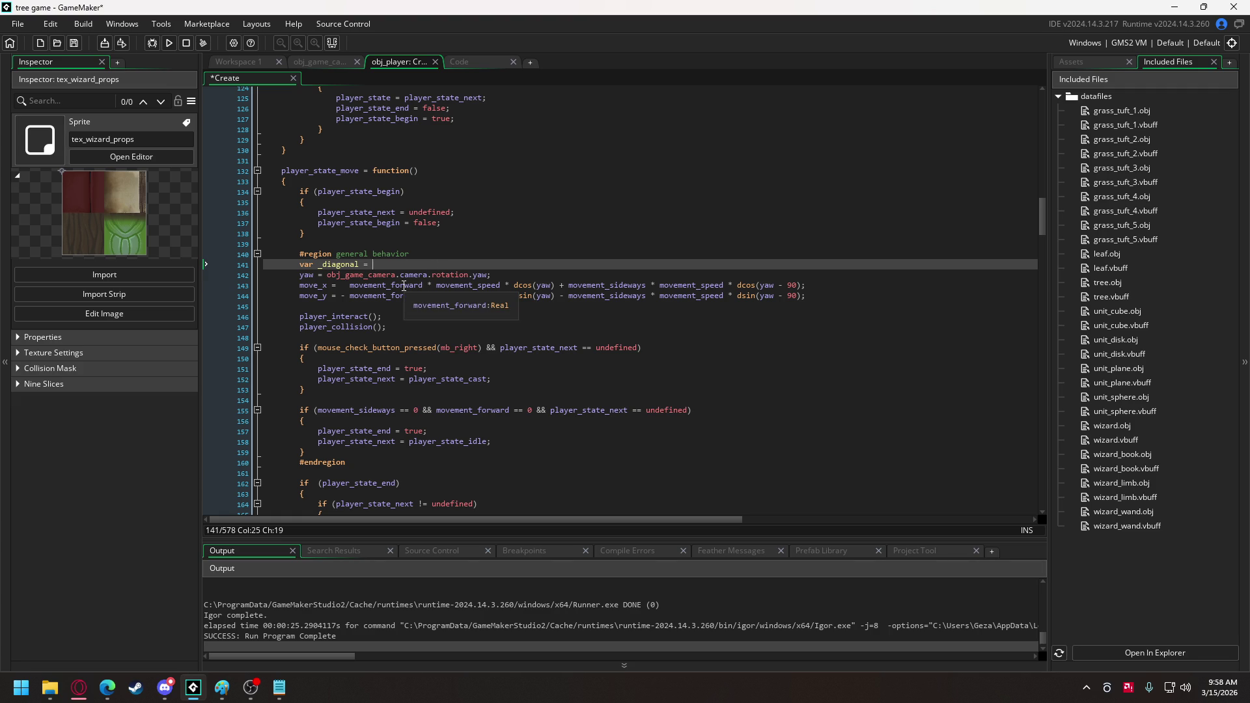
Write sqrt(movement_forward * movement_forward + movement_sideways * movement_sideways) for the _diagonal line.
type("sqrt")
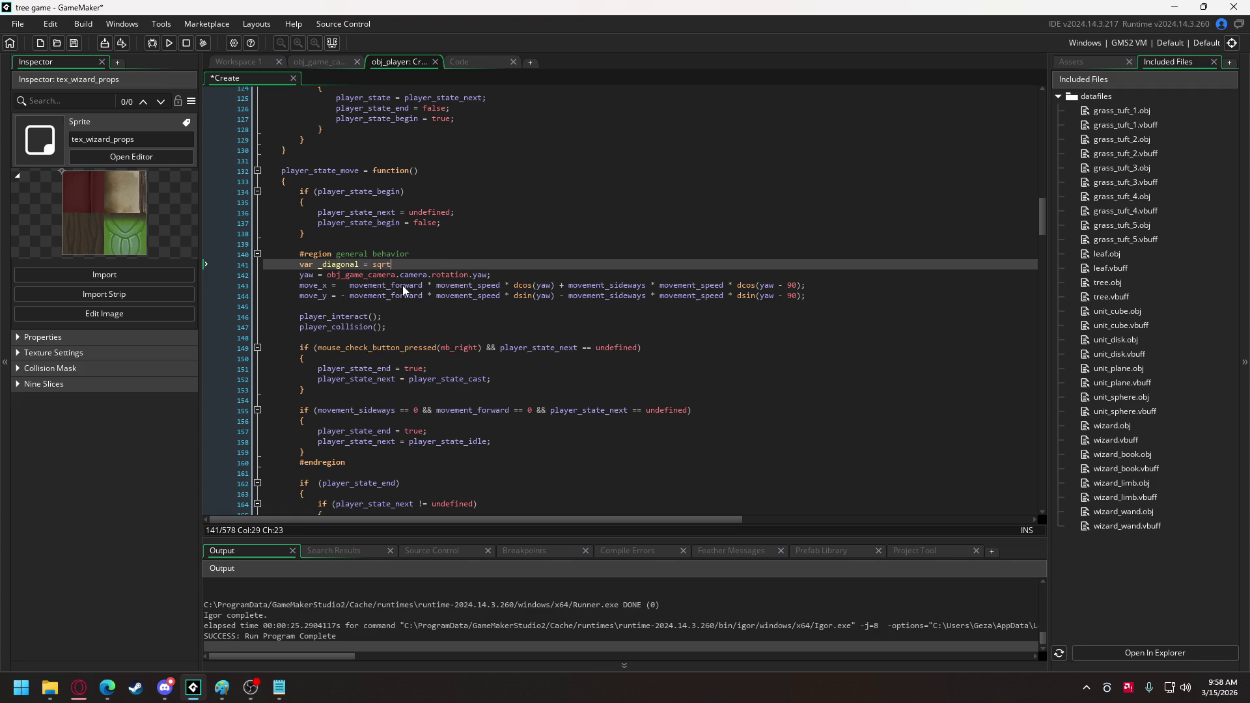
type("()")
key("Left")
type("move")
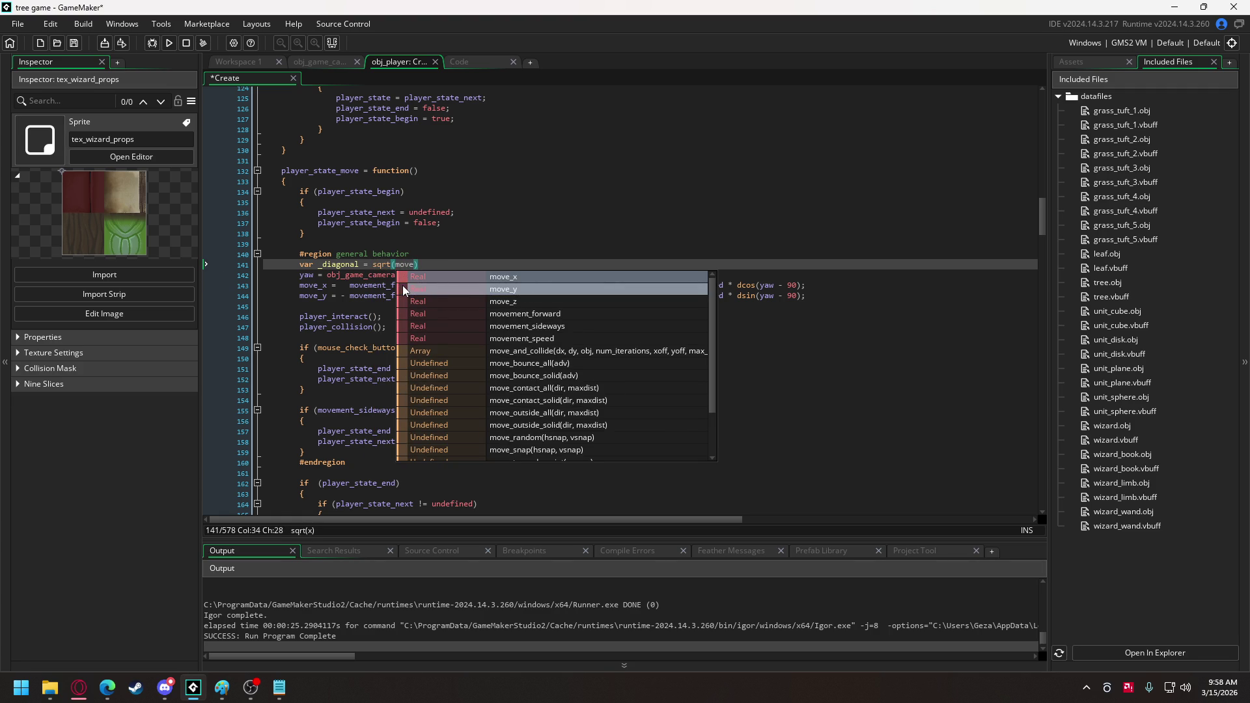
key("Down")
key("Down")
key("Down")
key("Return")
type("* move")
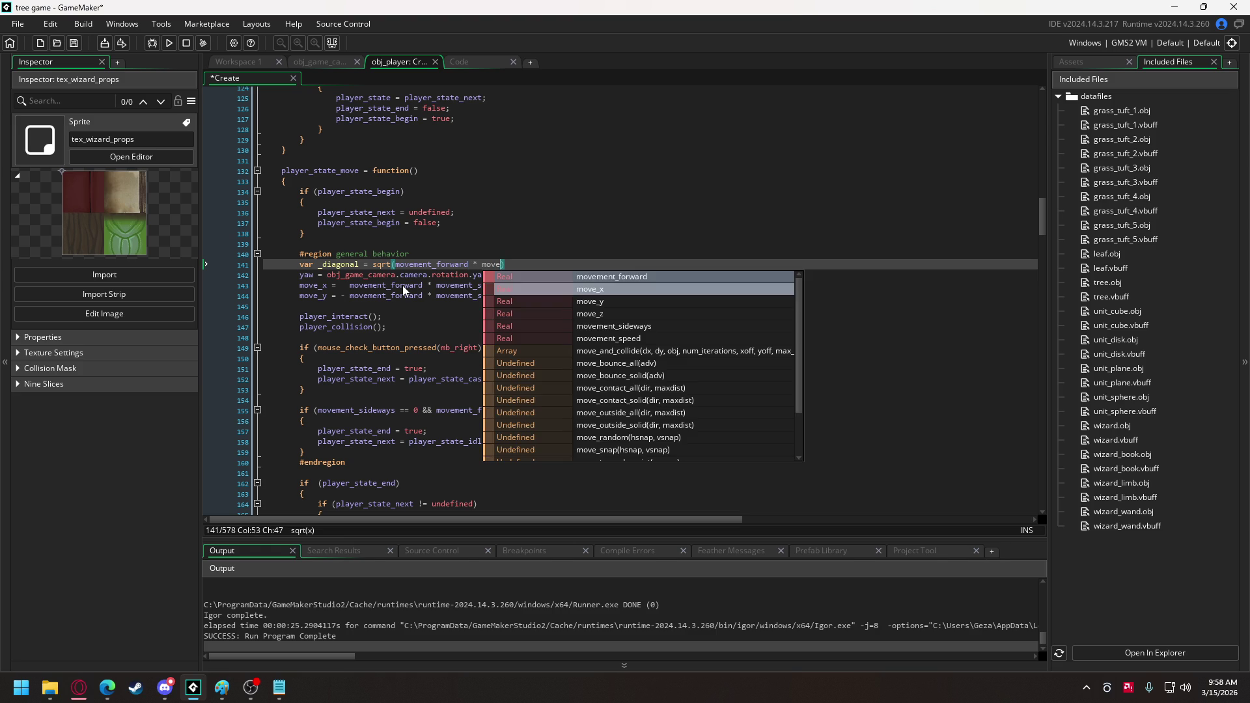
key("Return")
type("+ move")
key("Down")
key("Down")
key("Down")
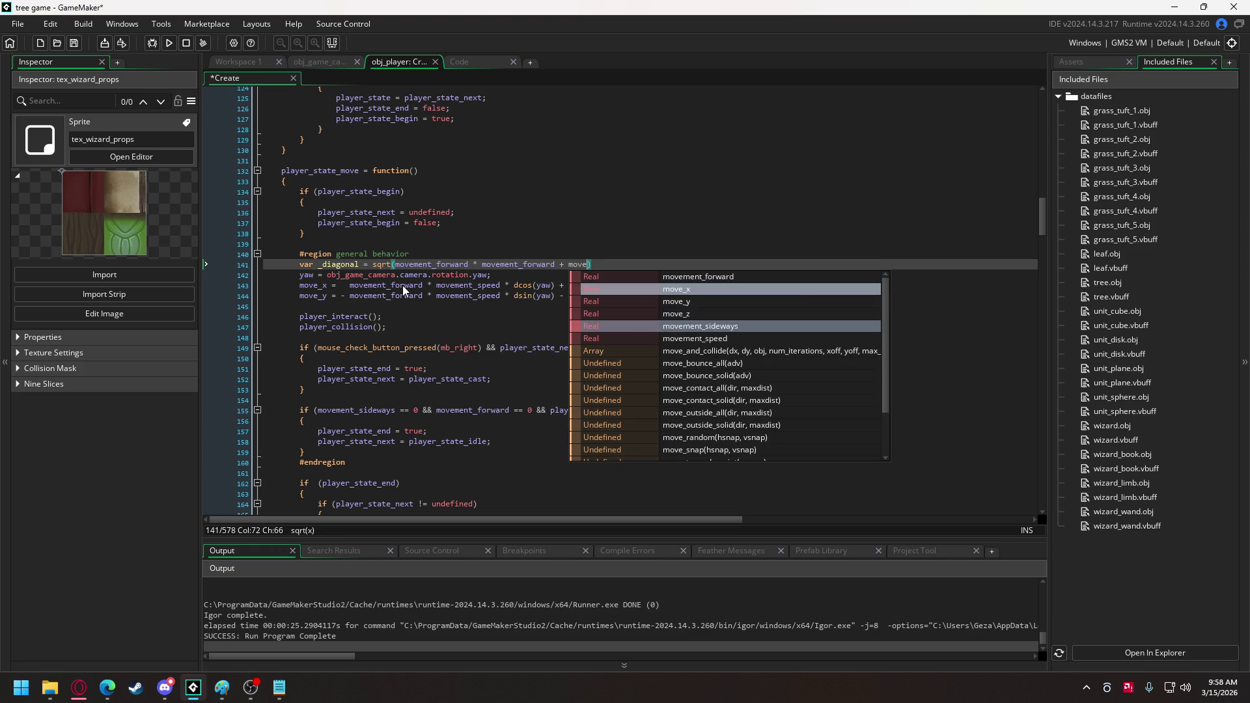
key("Down")
key("Return")
type("* move")
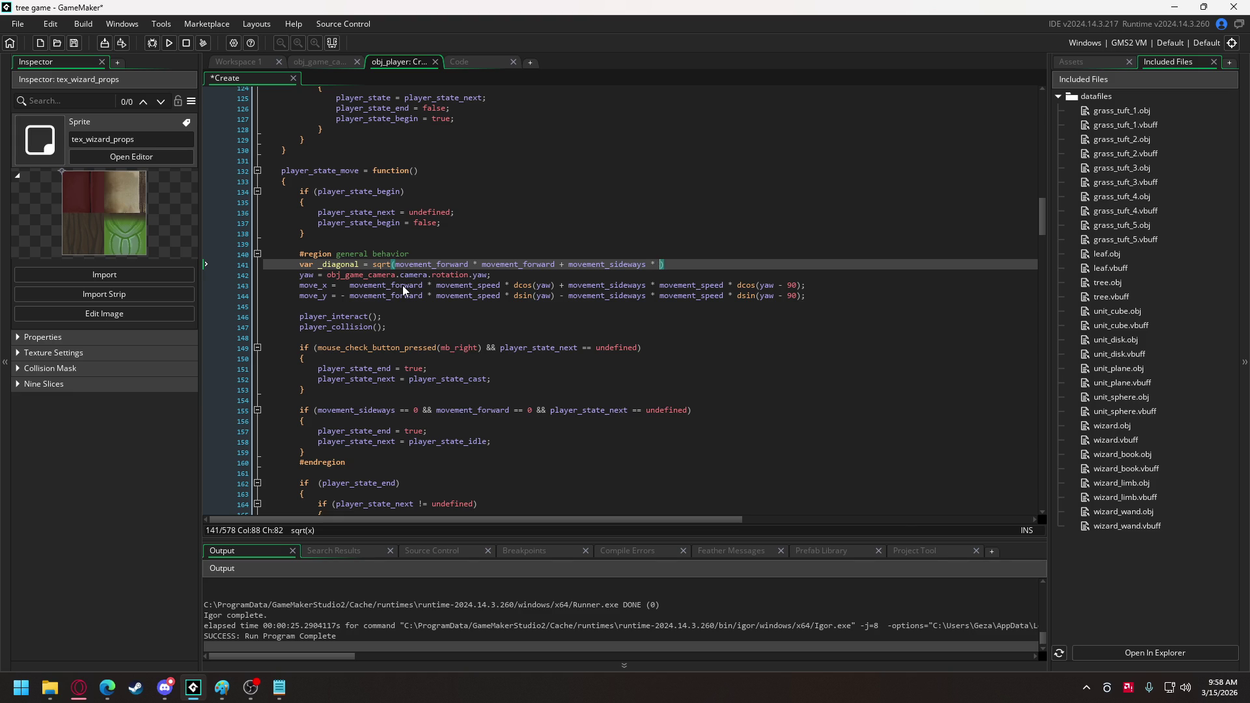
key("Up")
key("Return")
Delete the sqrt expression from line 141.
mouse_move(623, 291)
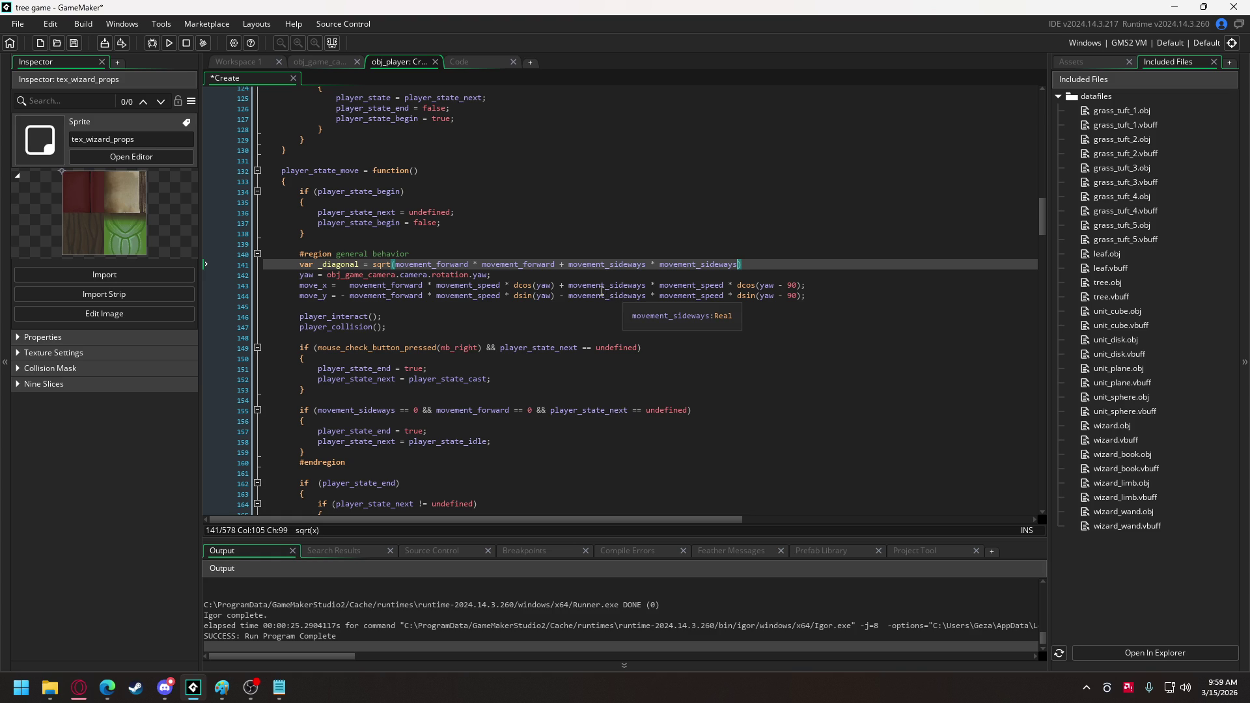
mouse_move(412, 267)
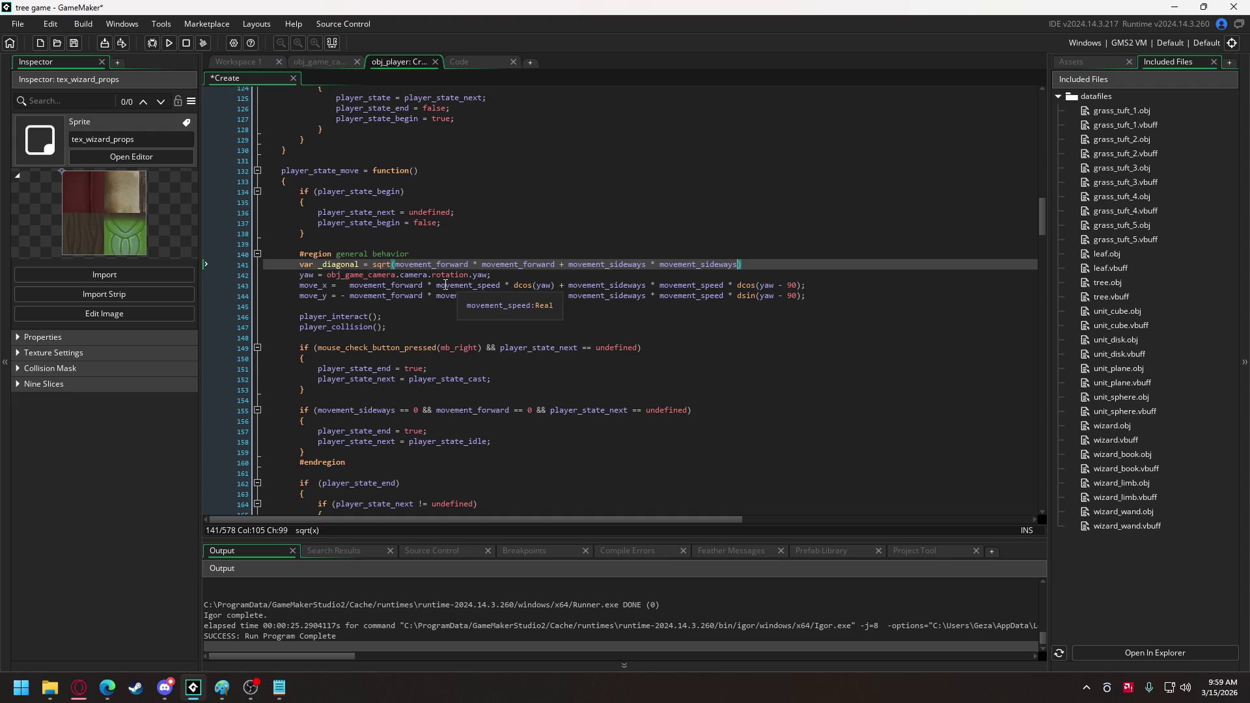
left_click_drag(743, 264, 373, 267)
key("BackSpace")
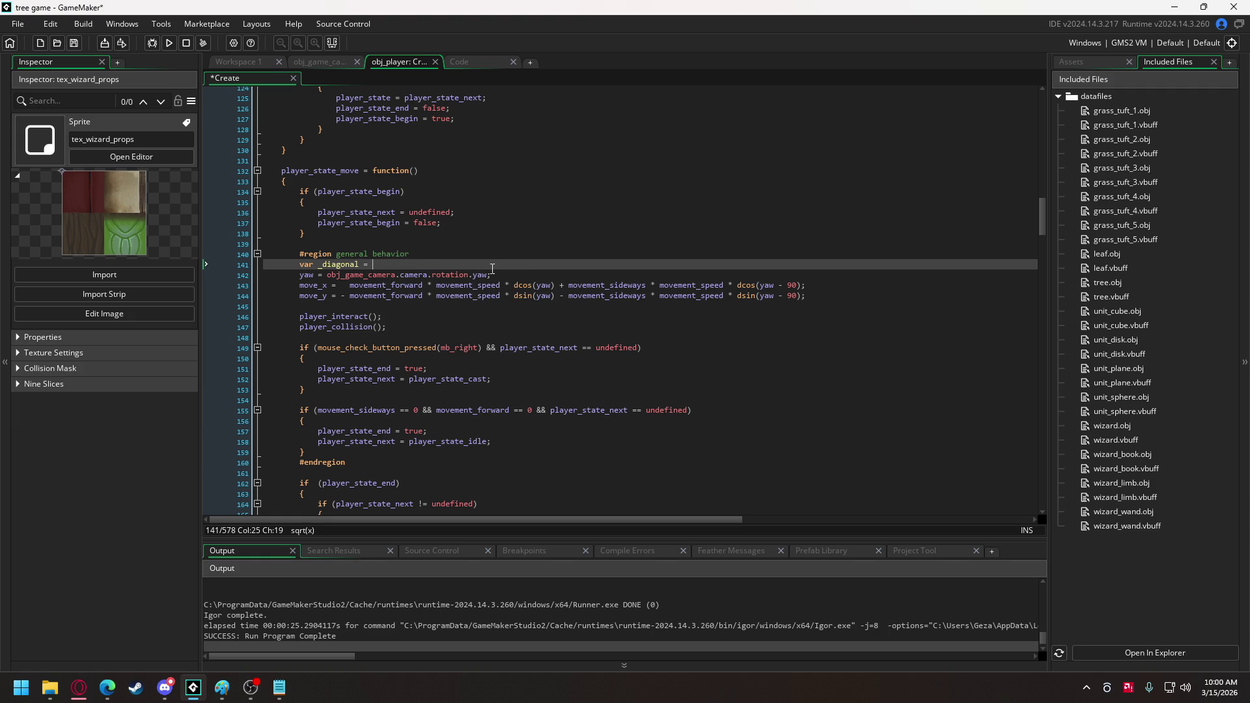
Append + 180 * movement_forward to the yaw line and delete the unfinished var _diagonal line.
left_click(520, 274)
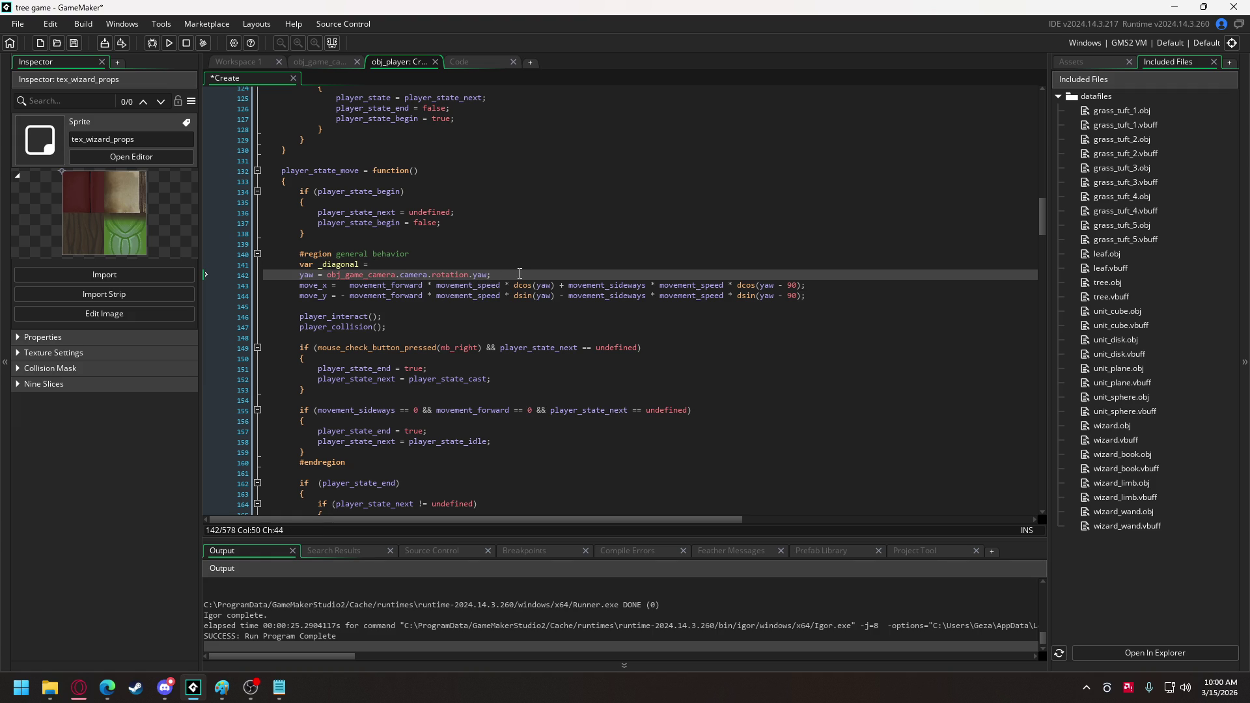
type("+ 180  ")
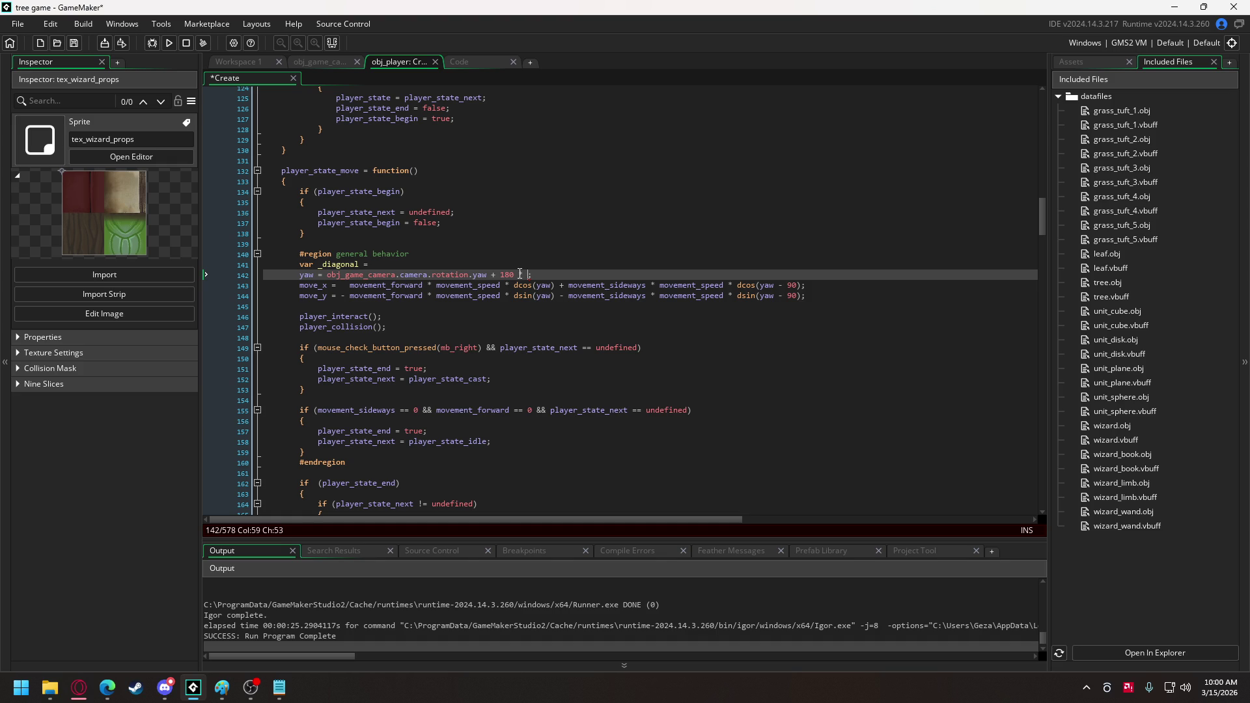
type(" mo")
key("Return")
left_click_drag(373, 265, 298, 266)
key("BackSpace")
key("BackSpace")
key("BackSpace")
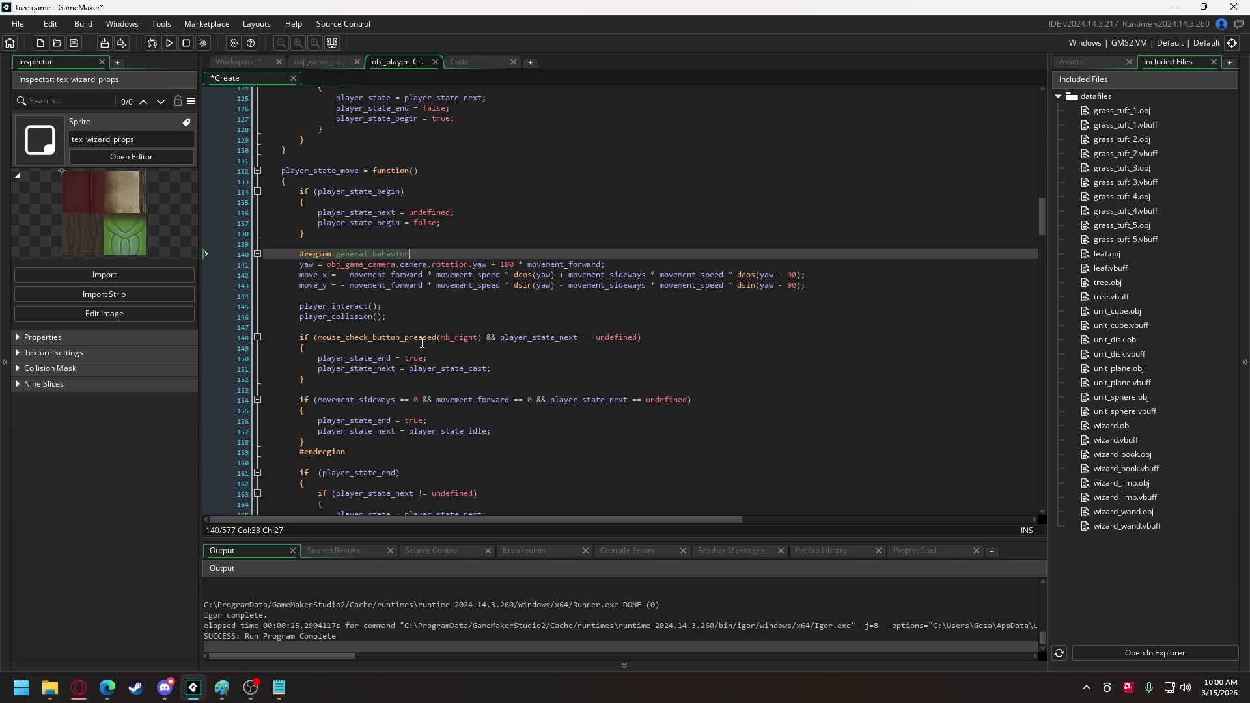
Change 180 to 90 and insert - 90 after yaw, giving yaw - 90 + 90 * movement_forward.
left_click(500, 264)
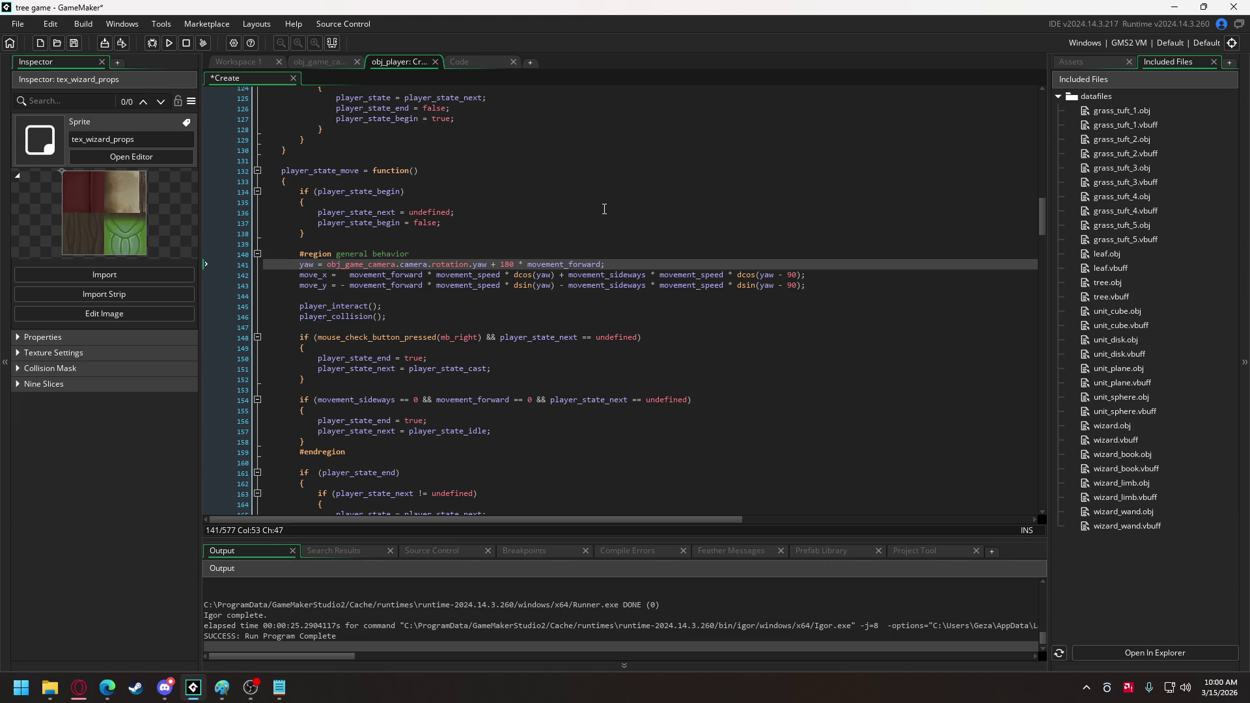
key("Delete")
key("Delete")
type("9")
left_click(491, 264)
type("- 90")
Save wizard.vbuff, watch the wizard in the forest test run, and close the game.
left_click(169, 43)
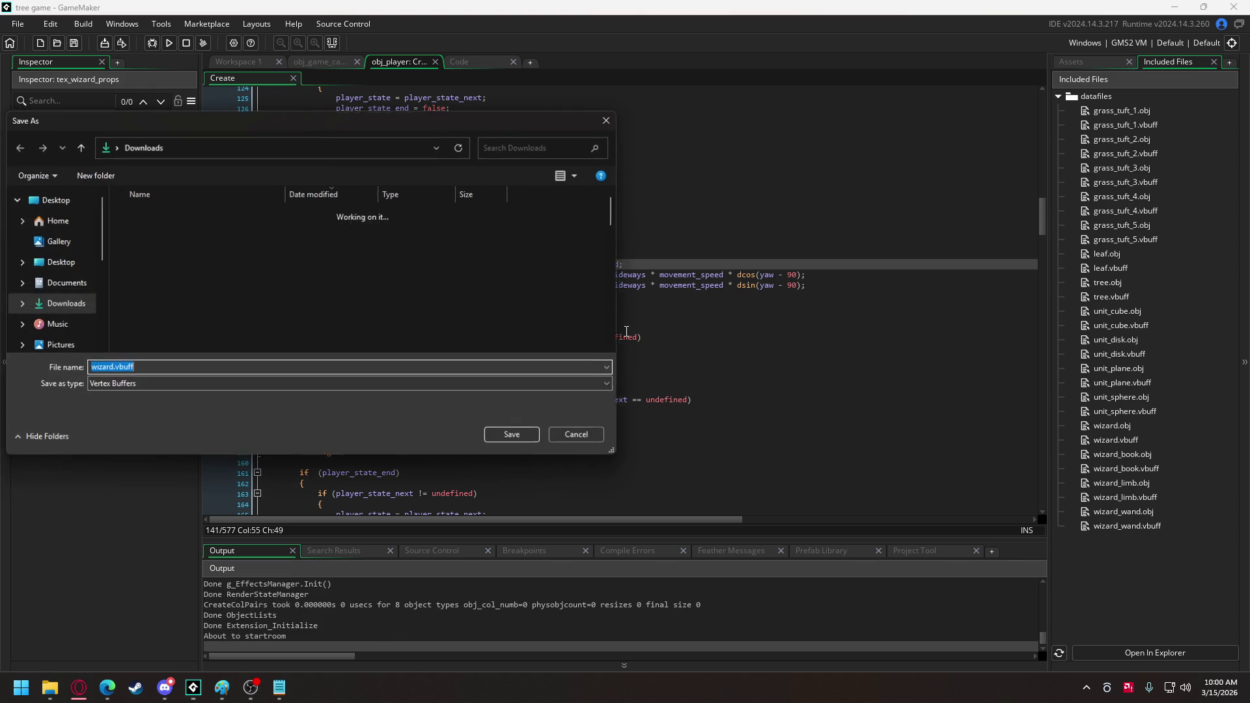
left_click(515, 435)
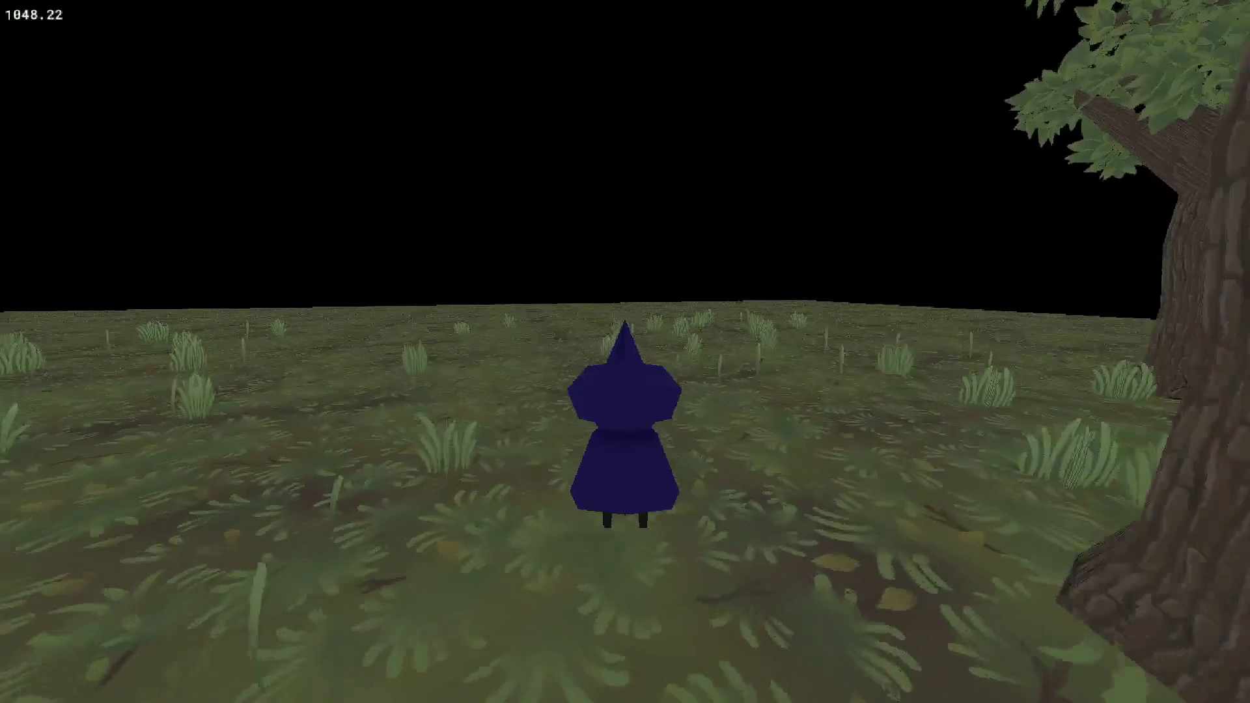
key("Escape")
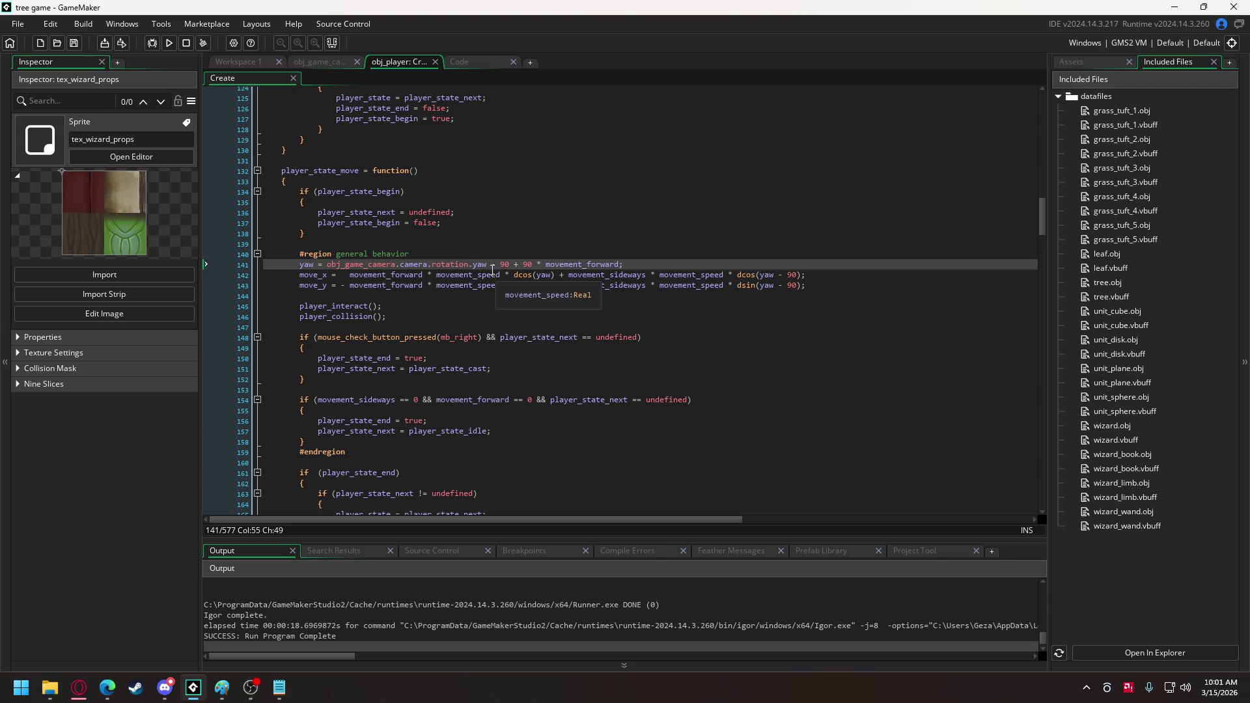
Remove ' - 90 + 90 * movement_forward' from the yaw line and scroll up to apply_movement.
left_click_drag(488, 264, 618, 266)
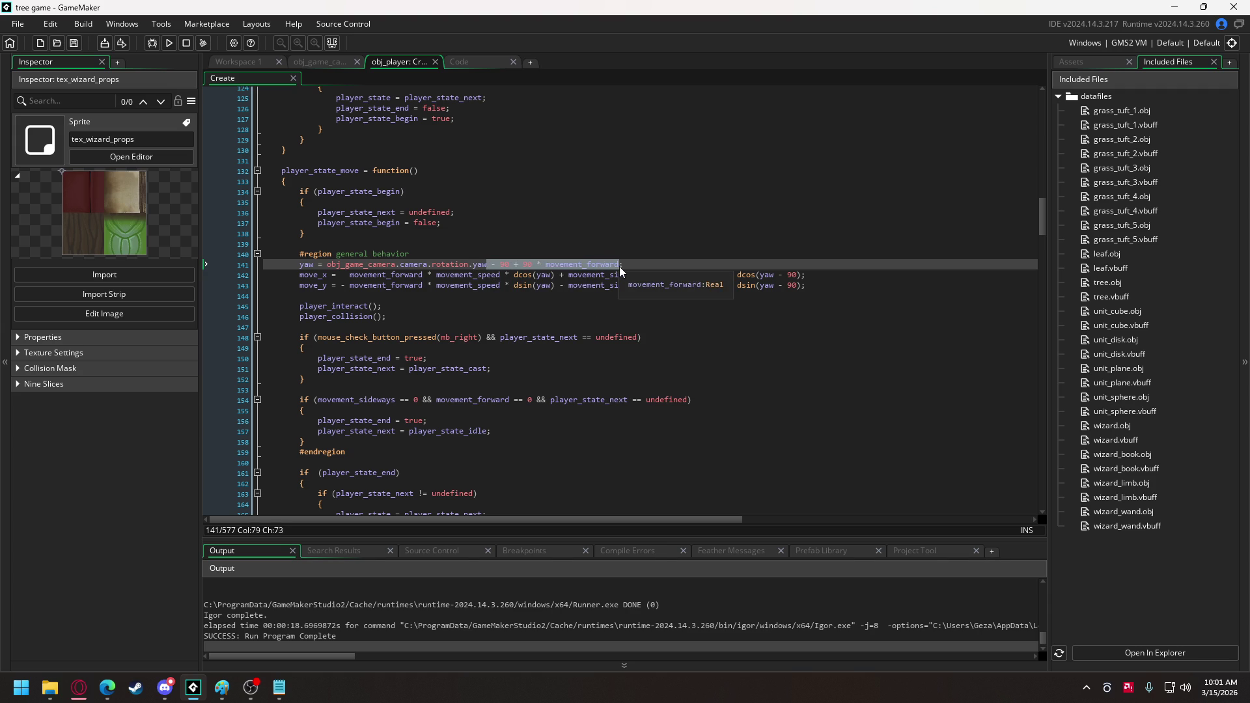
key("BackSpace")
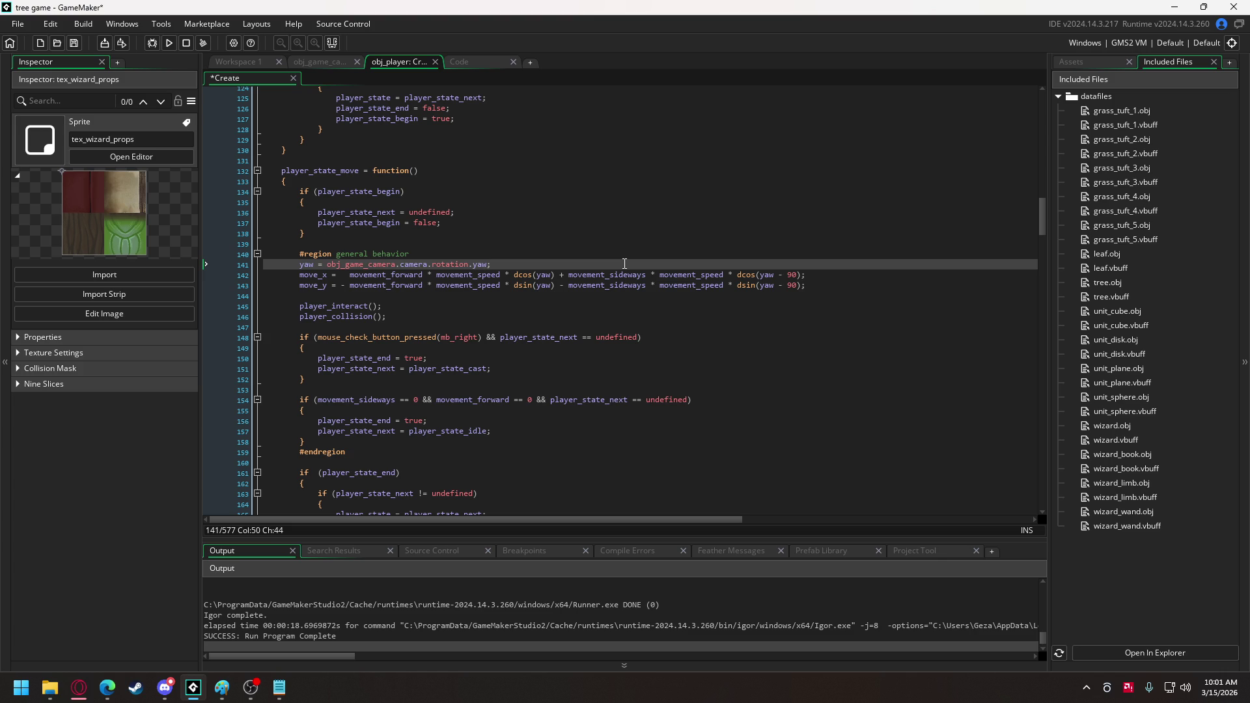
mouse_move(1043, 214)
left_mouse_down()
mouse_move(1033, 494)
mouse_move(1066, 163)
left_mouse_up()
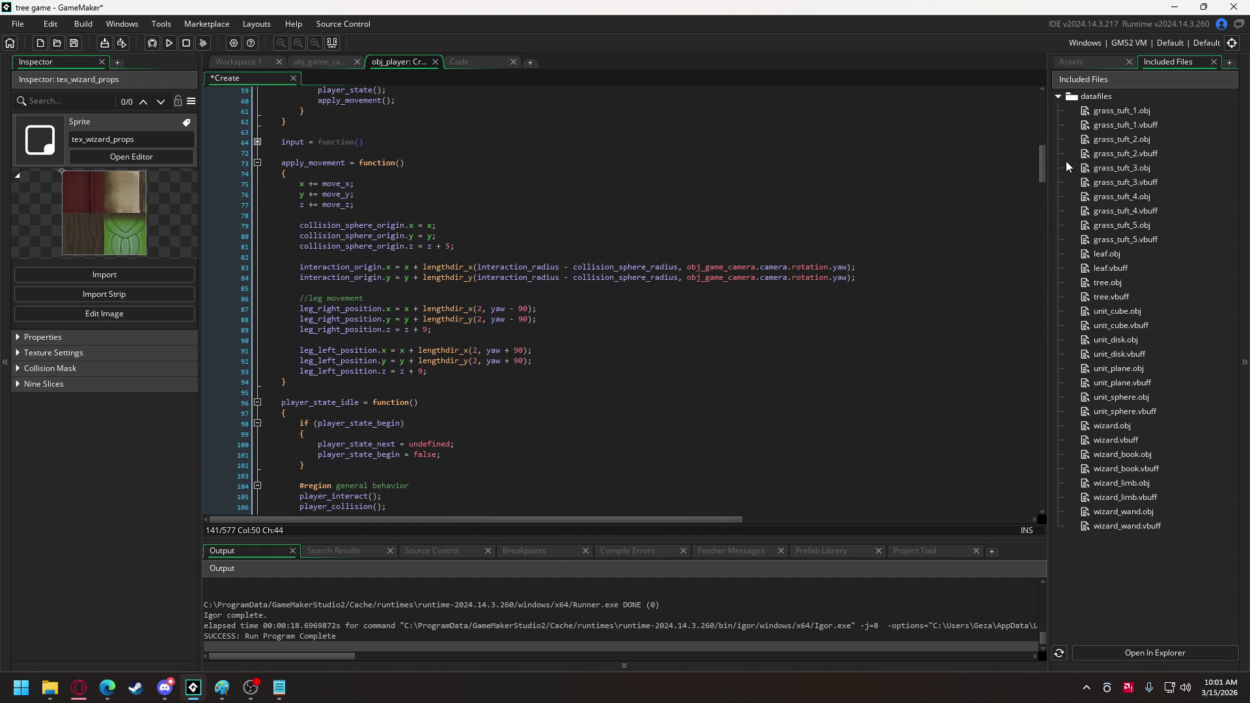
left_click(442, 329)
key("Return")
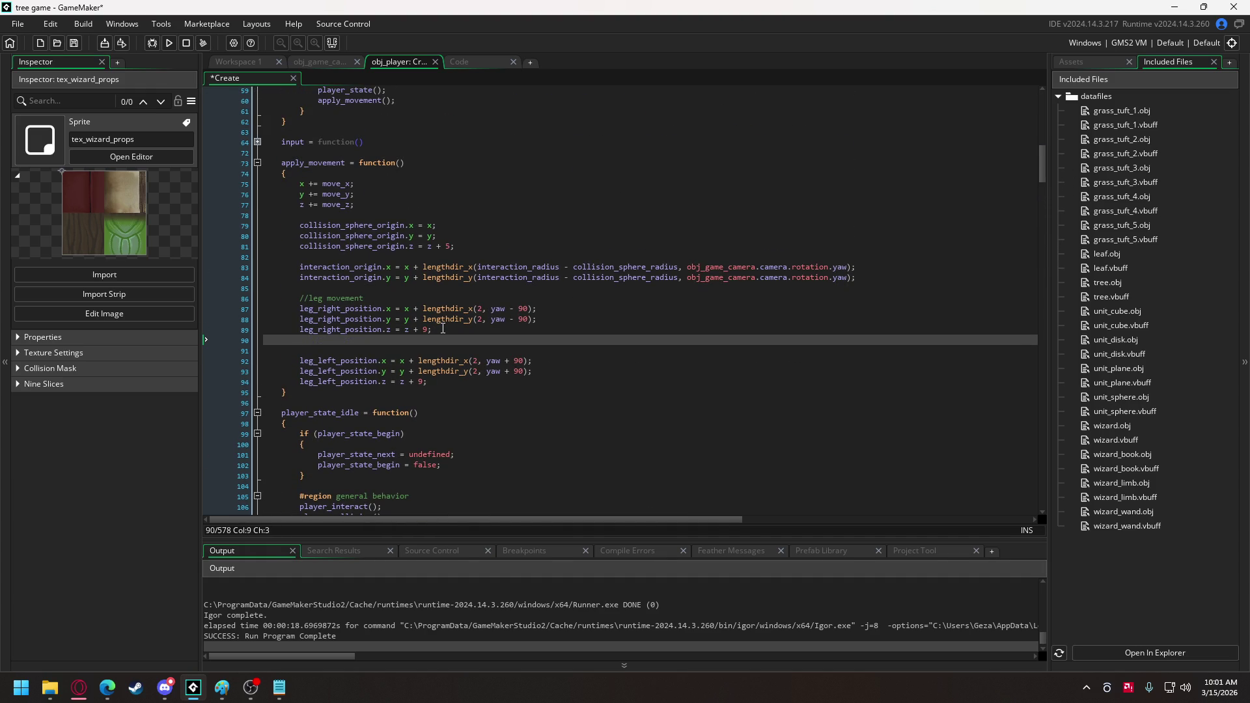
key("BackSpace")
key("BackSpace")
key("BackSpace")
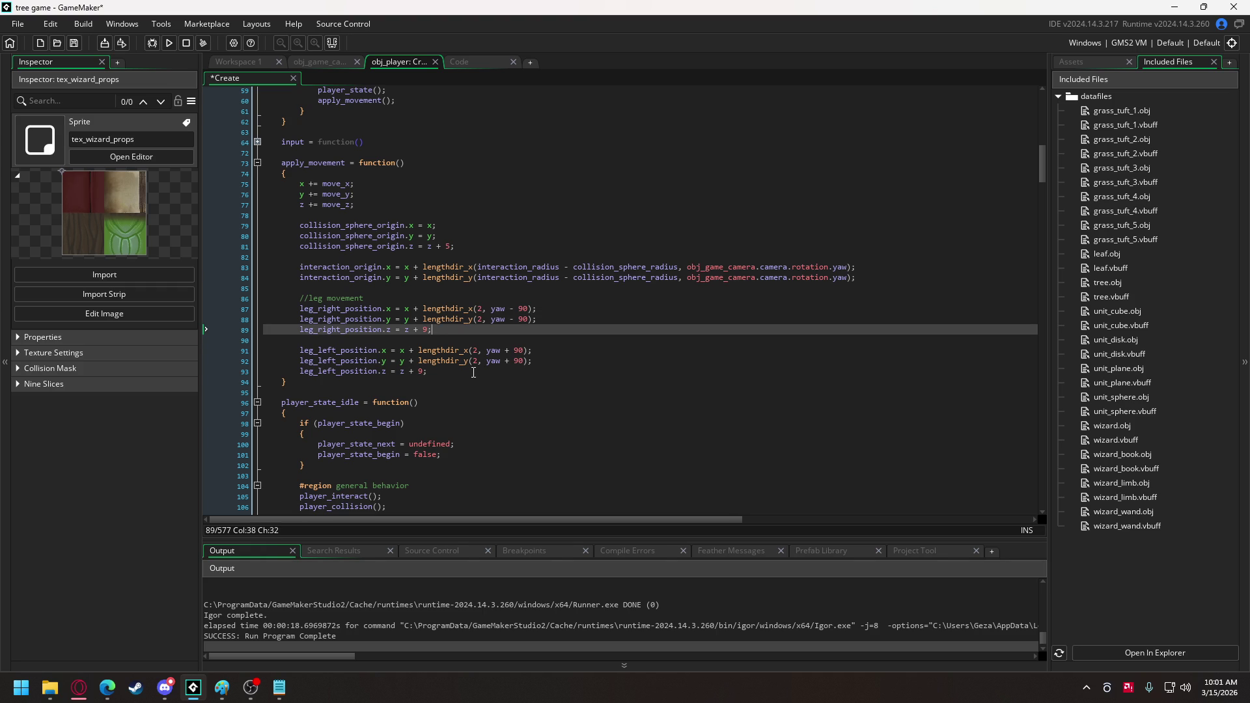
left_click(473, 371)
key("Return")
key("Return")
type("if (pla")
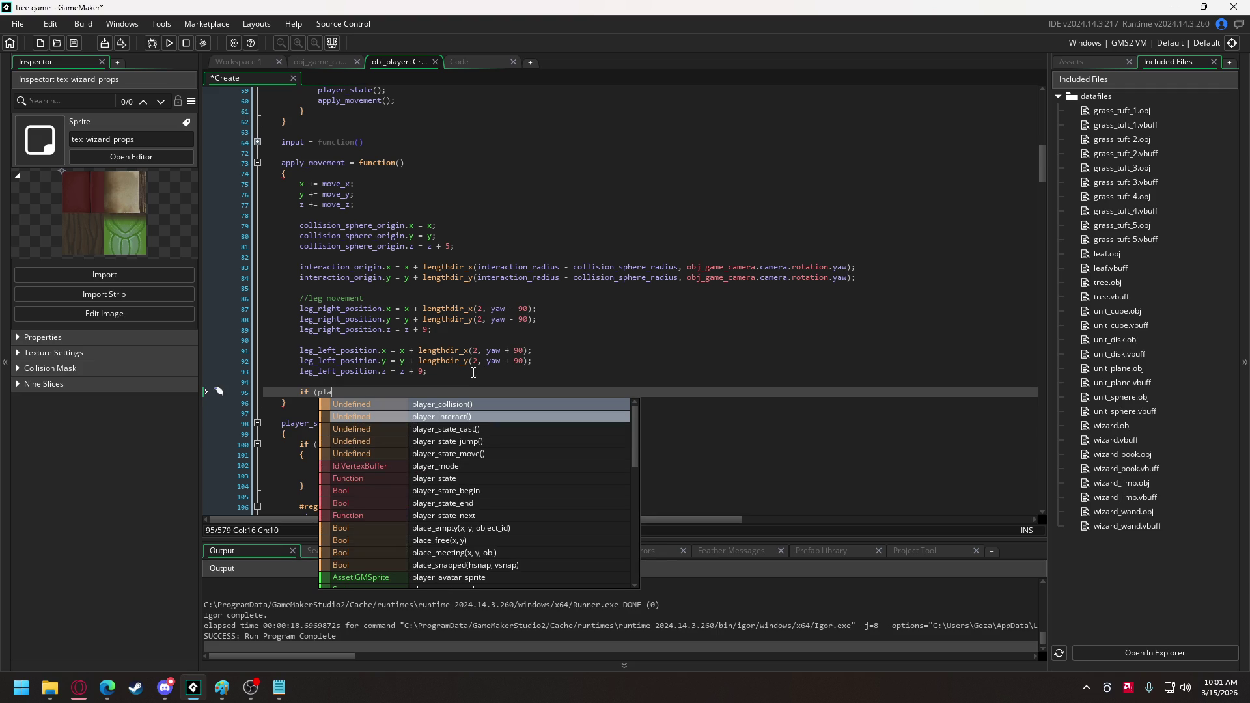
key("Escape")
left_click_drag(332, 392, 201, 388)
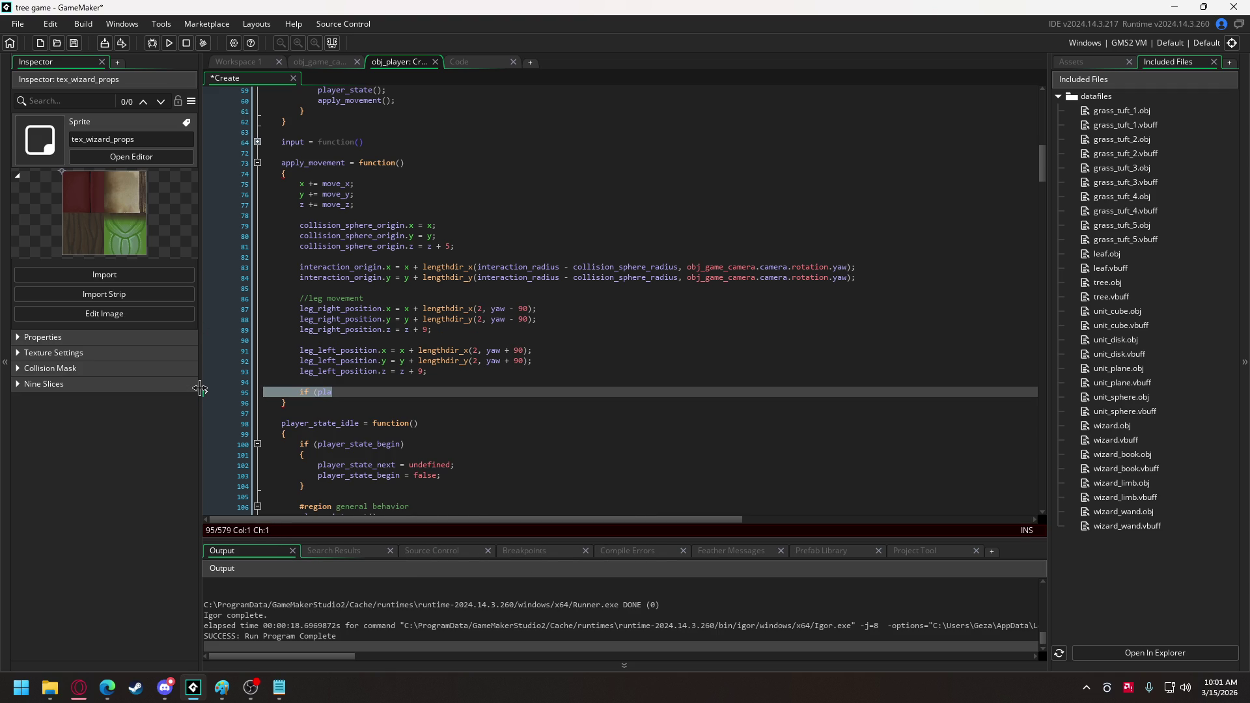
key("BackSpace")
key("BackSpace")
scroll(435, 330, "down", 15)
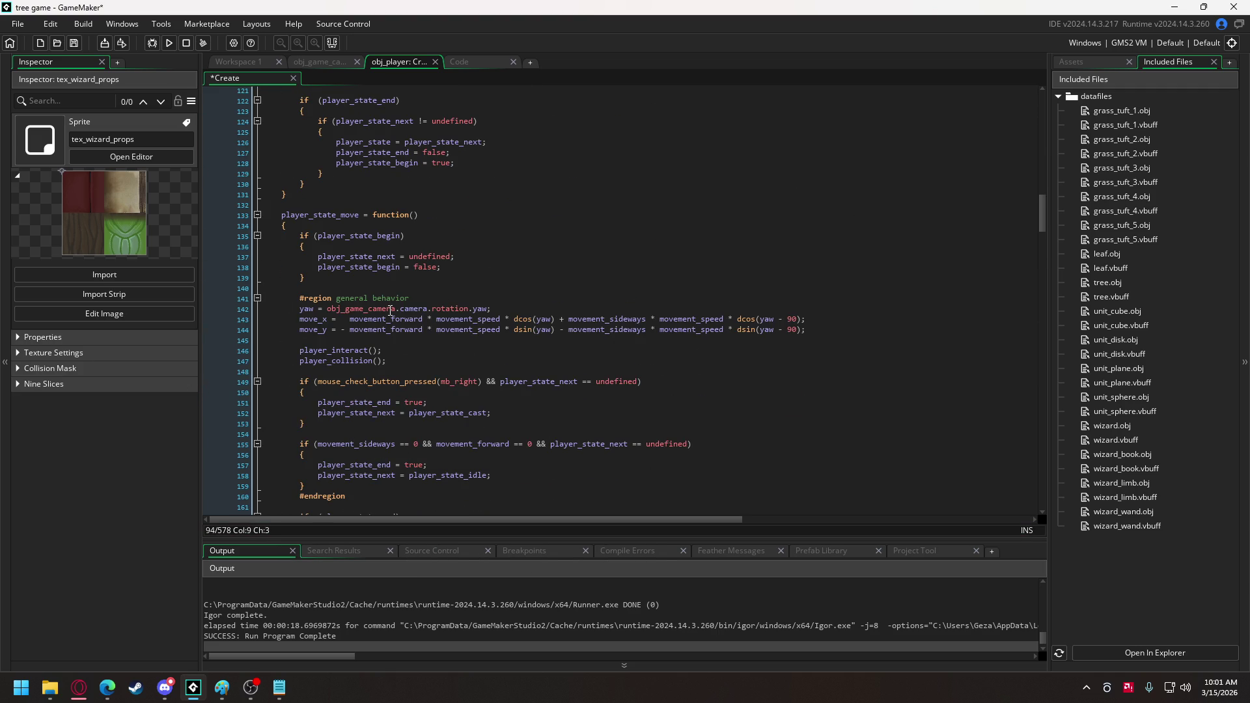
Add leg_right_swing = 0; after the move_y line in the general behavior block.
scroll(389, 307, "down", 1)
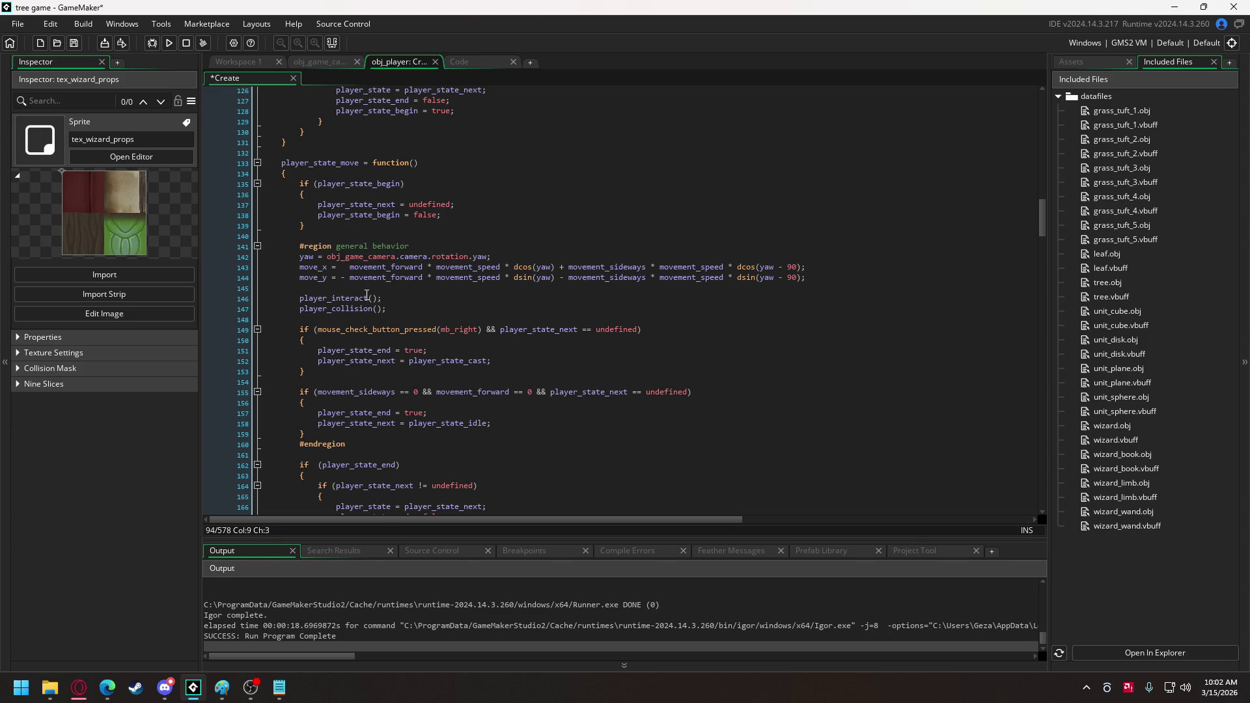
left_click(343, 288)
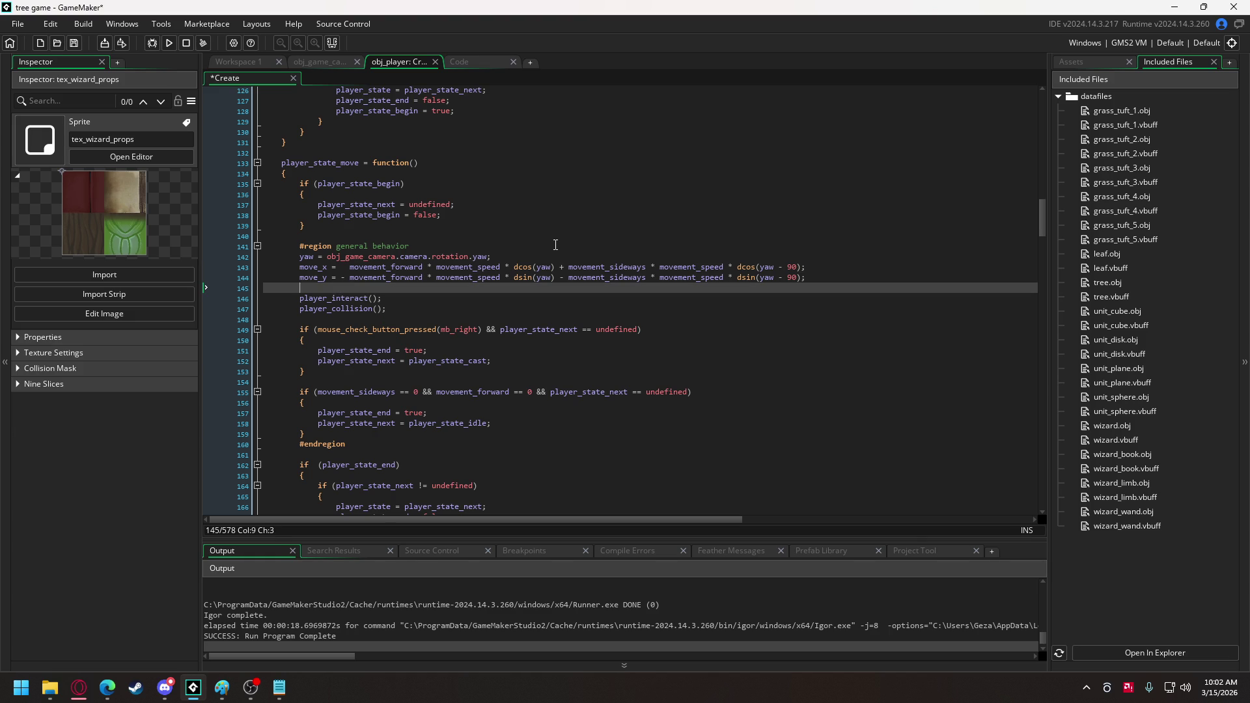
key("Return")
key("Return")
key("Up")
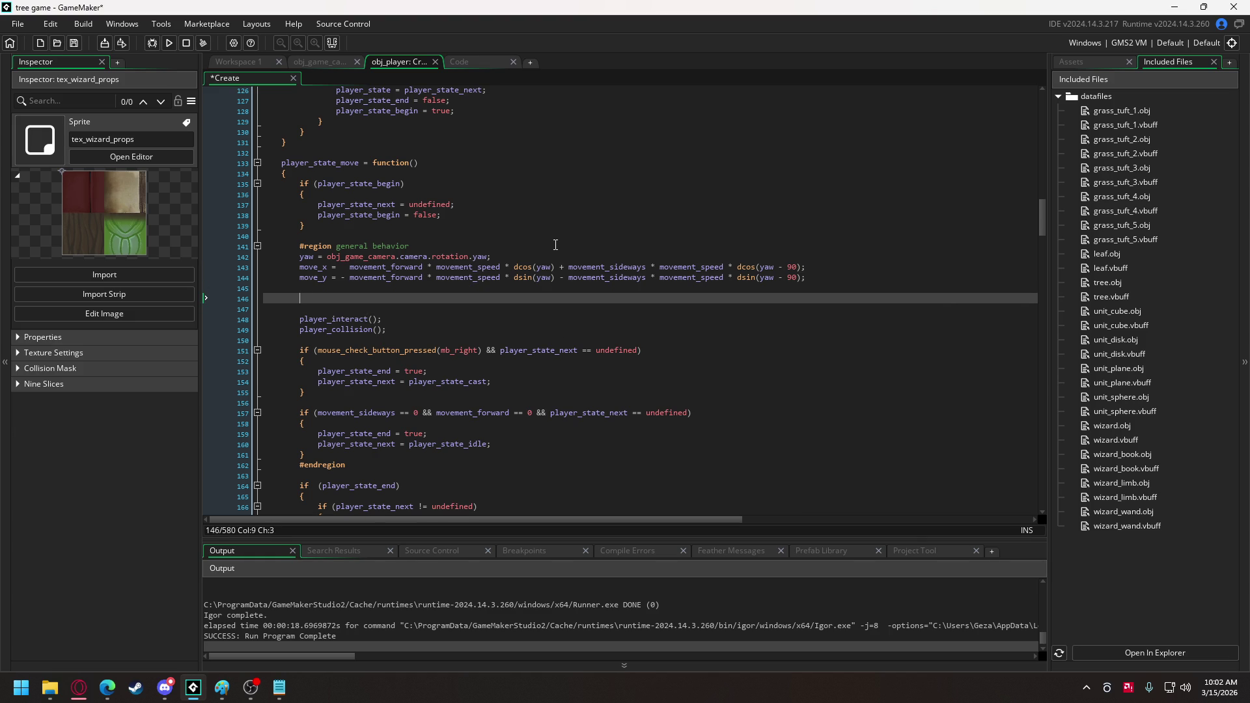
type("leg")
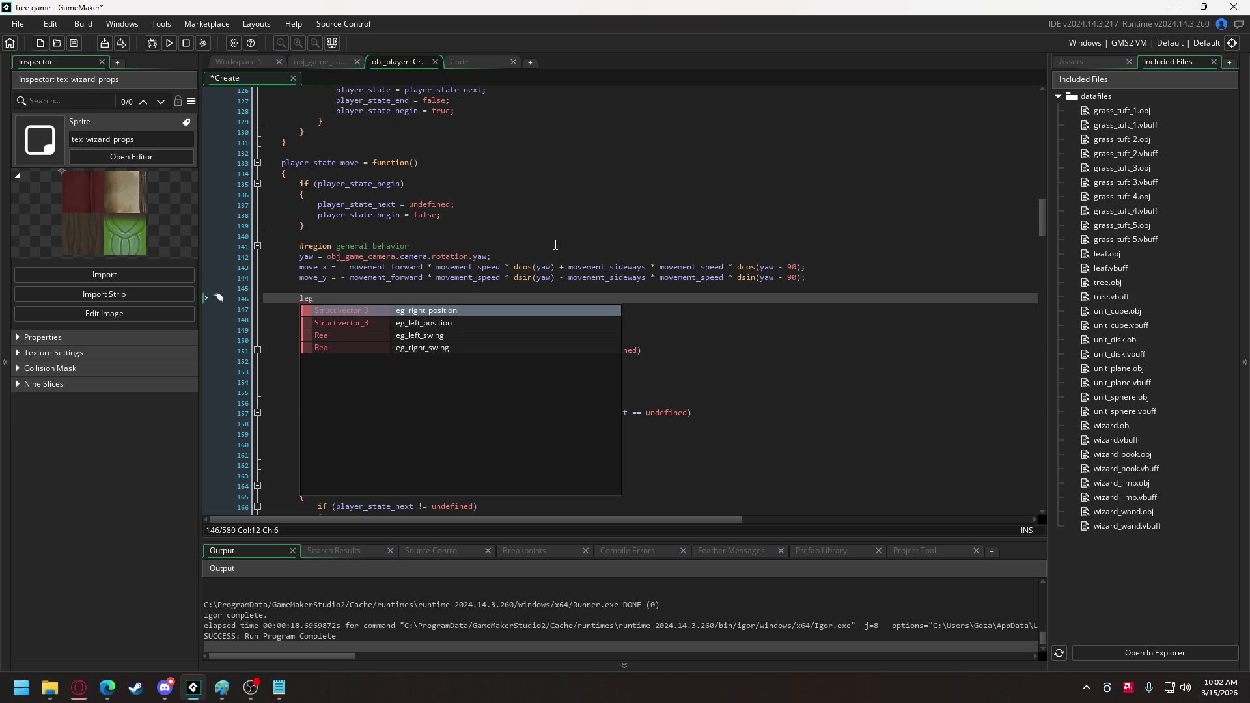
key("Down")
key("Down")
key("Down")
key("Return")
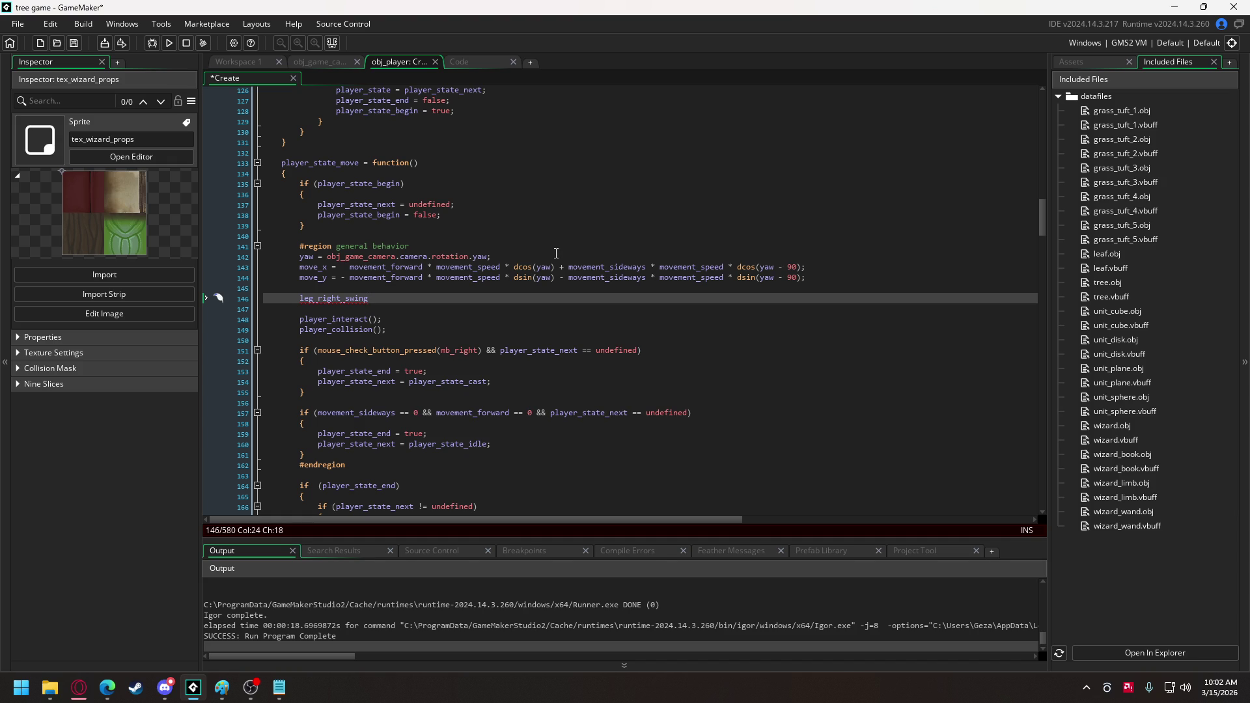
type(" = 0;")
Paste the reset line twice into the state-begin block, renaming one copy to leg_left_swing.
left_click_drag(392, 302, 299, 302)
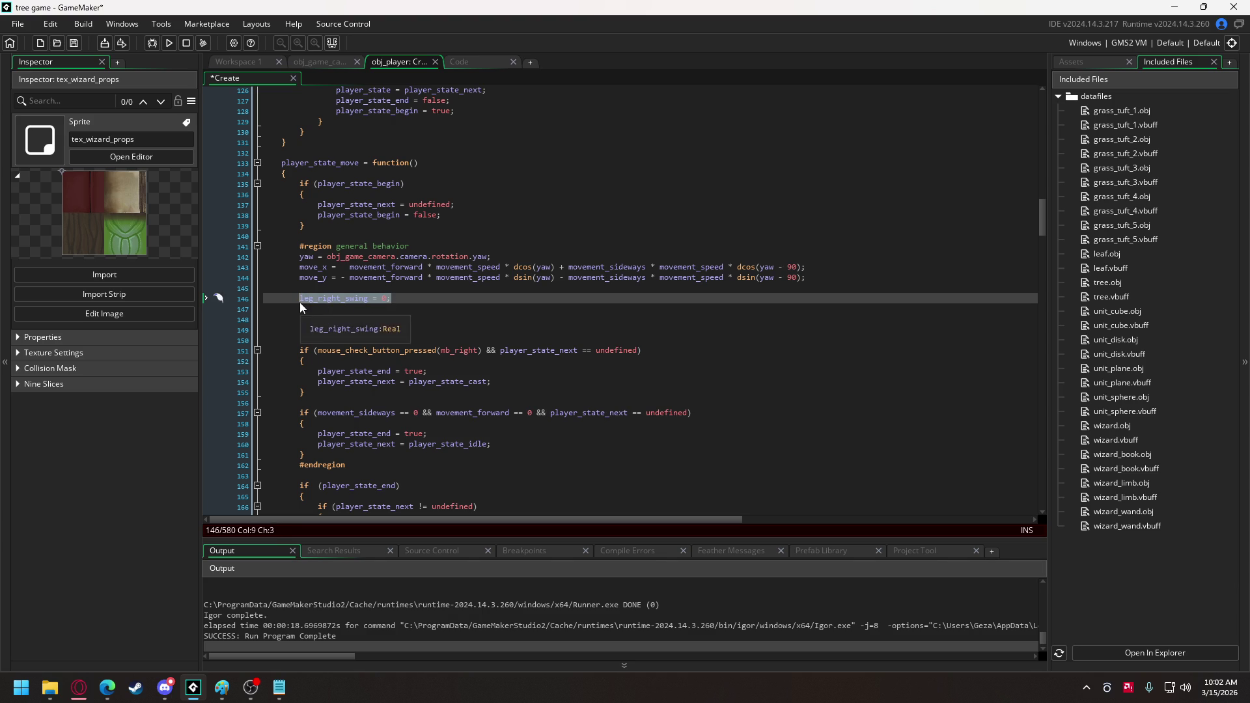
key("ctrl+c")
left_click(428, 198)
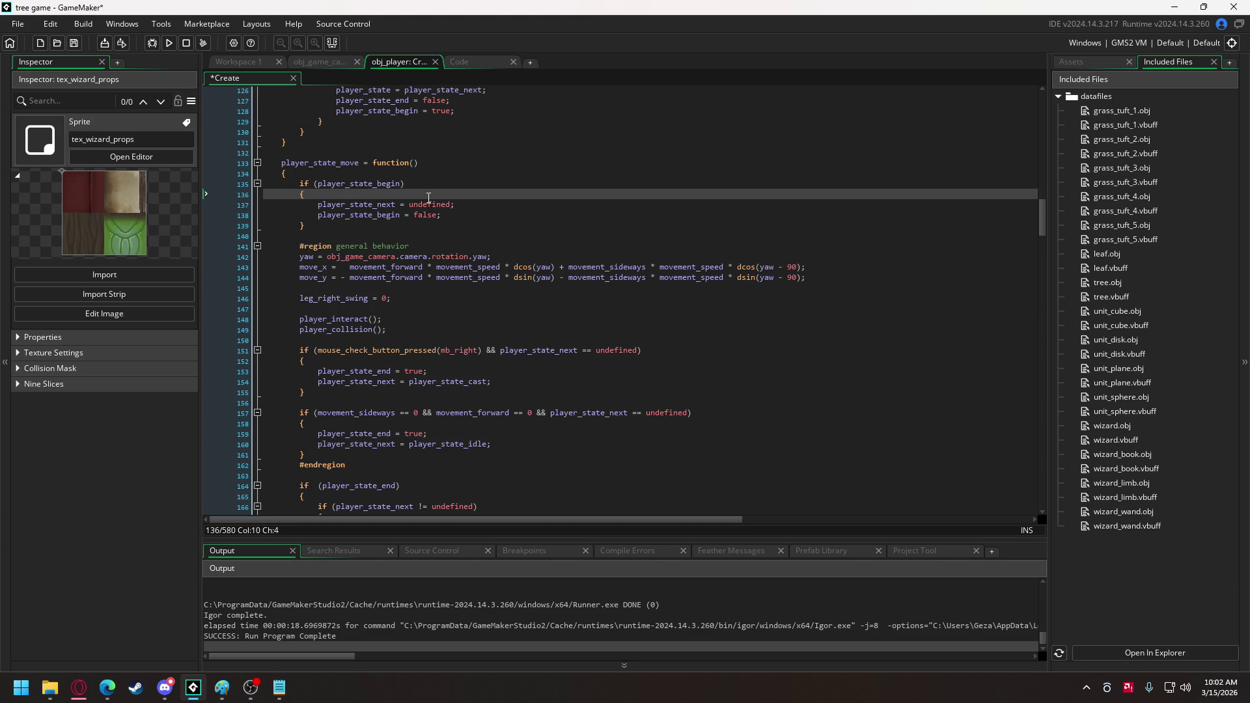
key("Return")
key("ctrl+v")
key("Return")
key("ctrl+v")
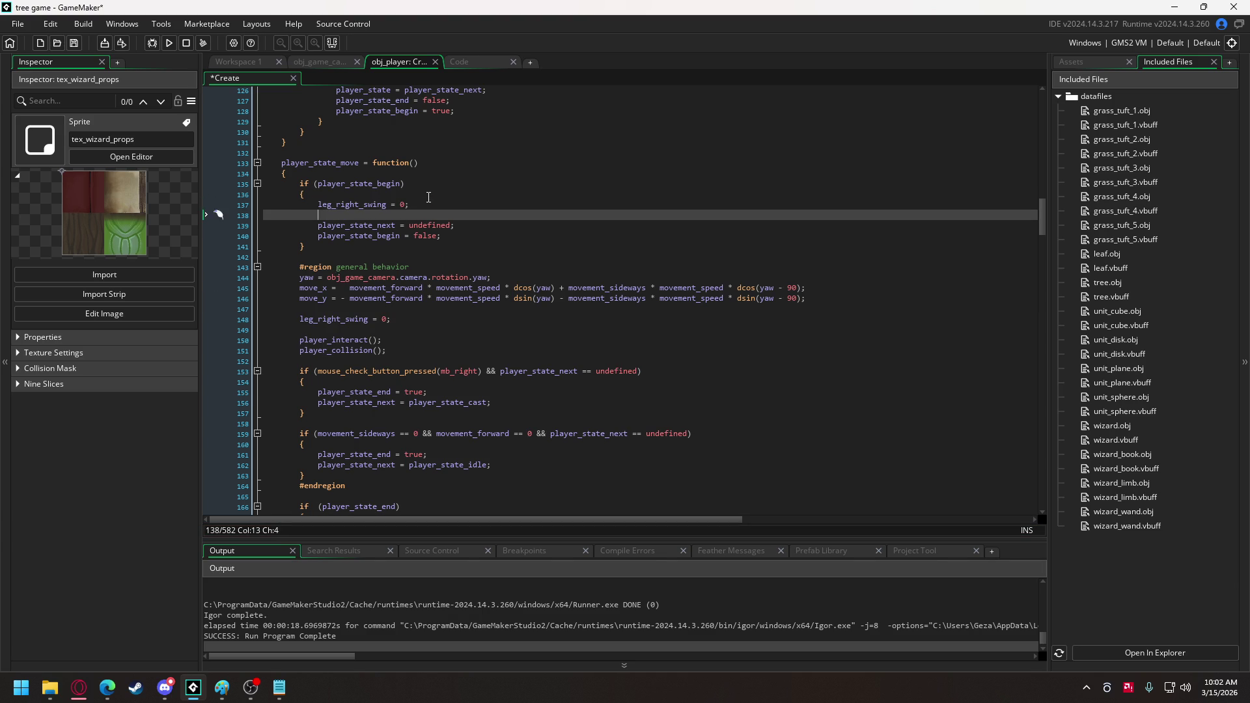
left_click_drag(337, 215, 358, 212)
type("left")
Add the leg_left_swing = 0; reset below line 148.
key("End")
key("shift+Home")
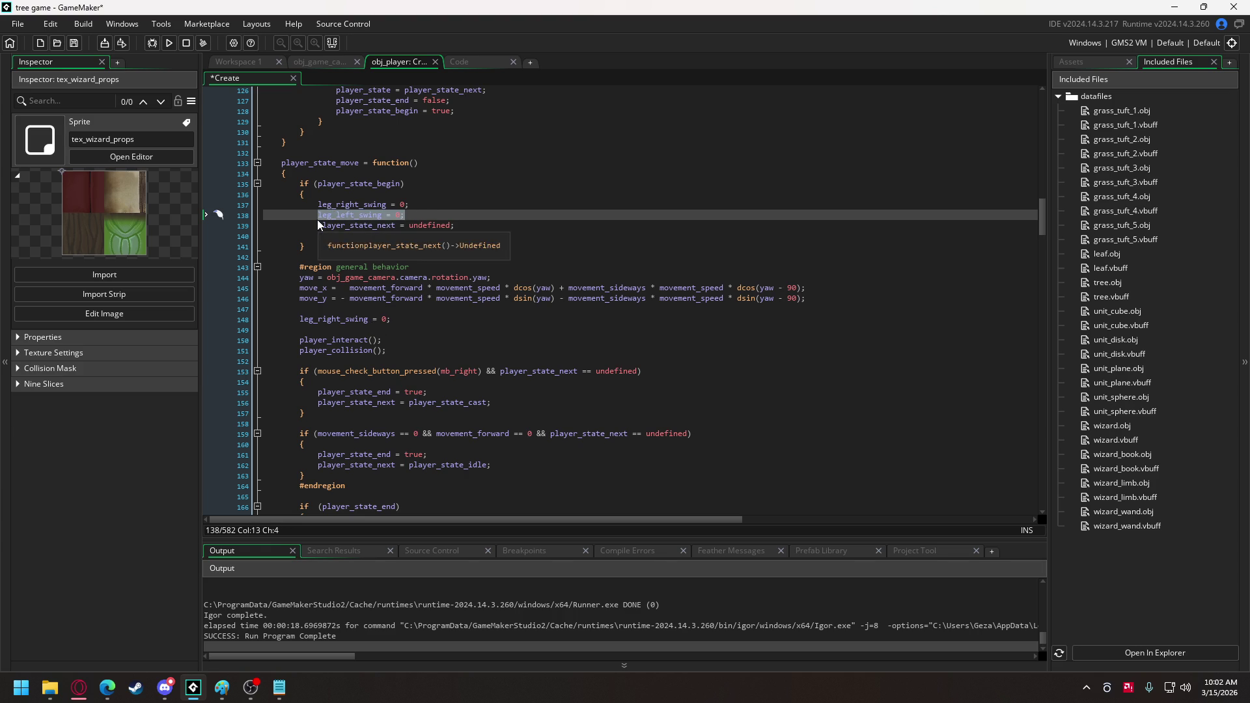
left_click(397, 320)
key("Return")
key("ctrl+v")
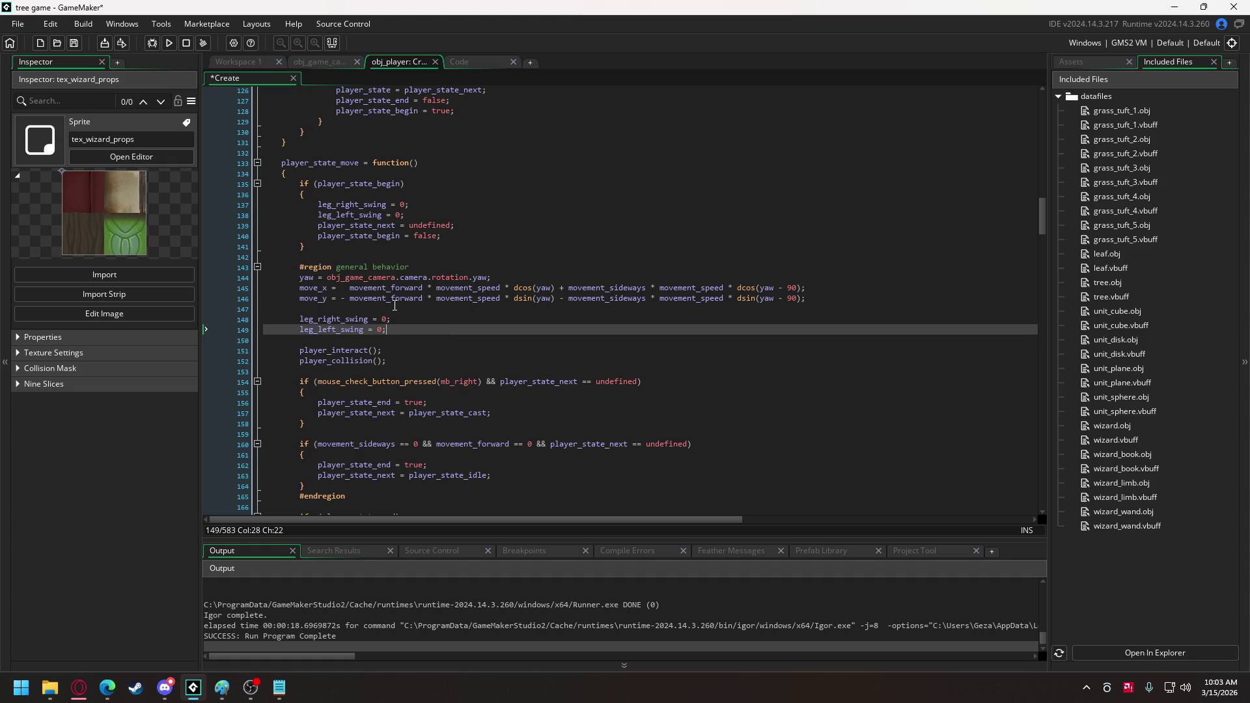
Replace yaw in the dcos/dsin movement lines with obj_game_camera.camera.rotation.yaw.
left_click_drag(326, 277, 490, 279)
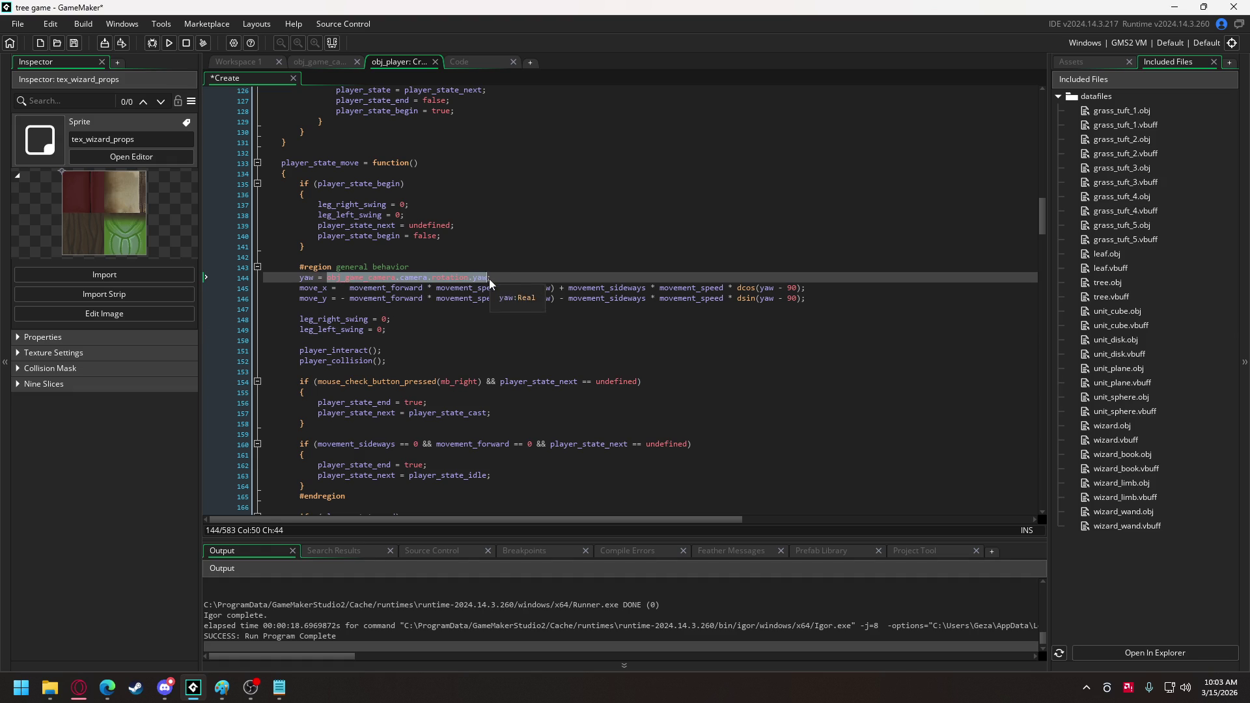
left_click(554, 300)
key("ctrl+v")
left_click_drag(903, 288, 919, 299)
key("ctrl+v")
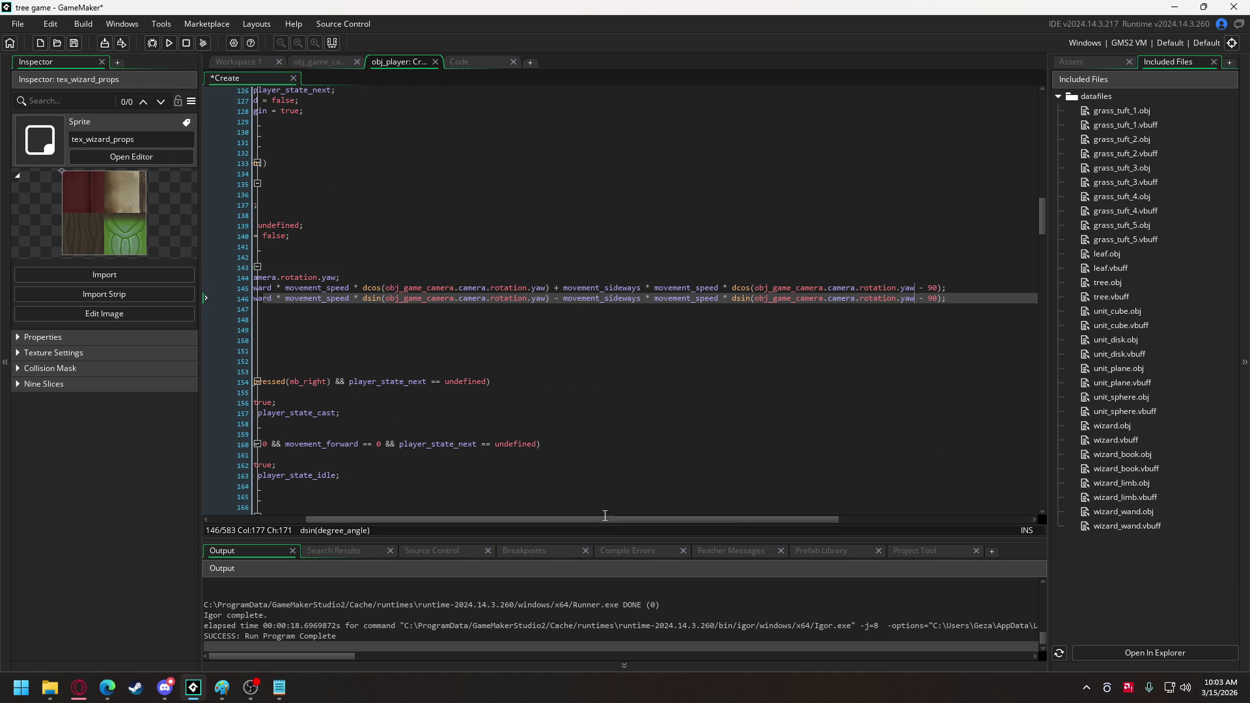
left_click_drag(600, 519, 392, 520)
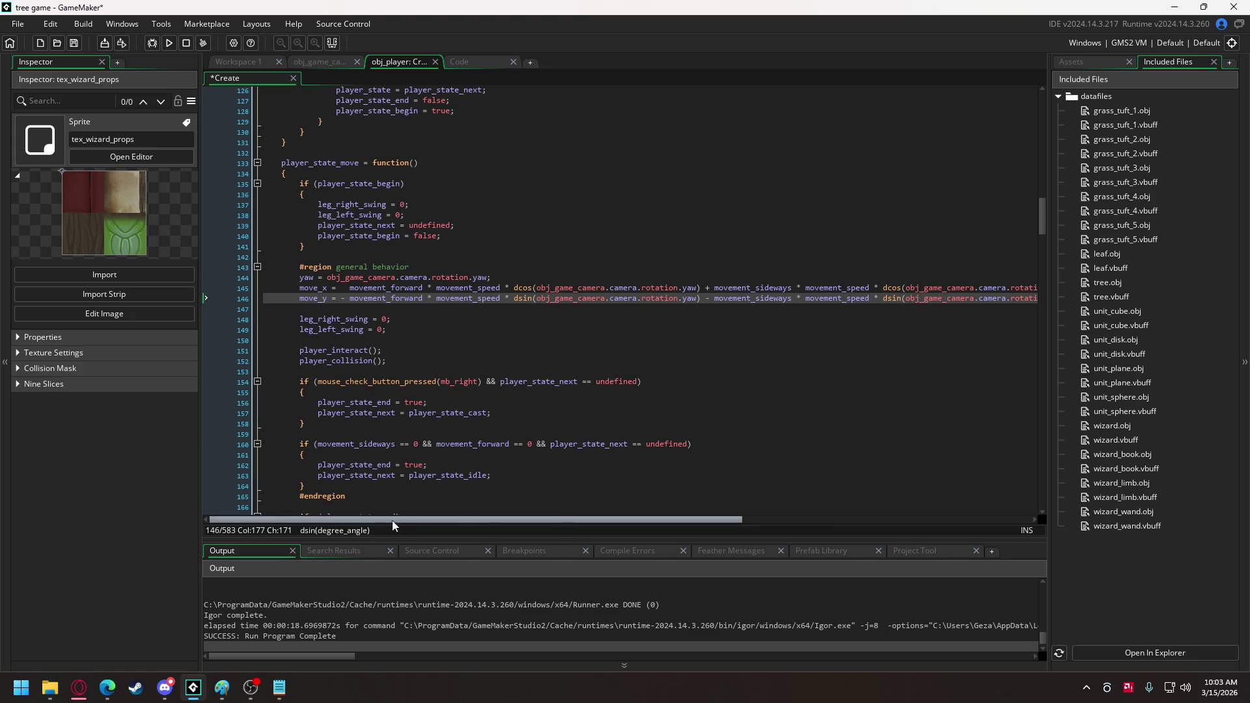
Make the yaw line camera yaw - 90 + 90 * movement_forward and run the game.
left_click(485, 277)
type("+ 90 + 90 * ")
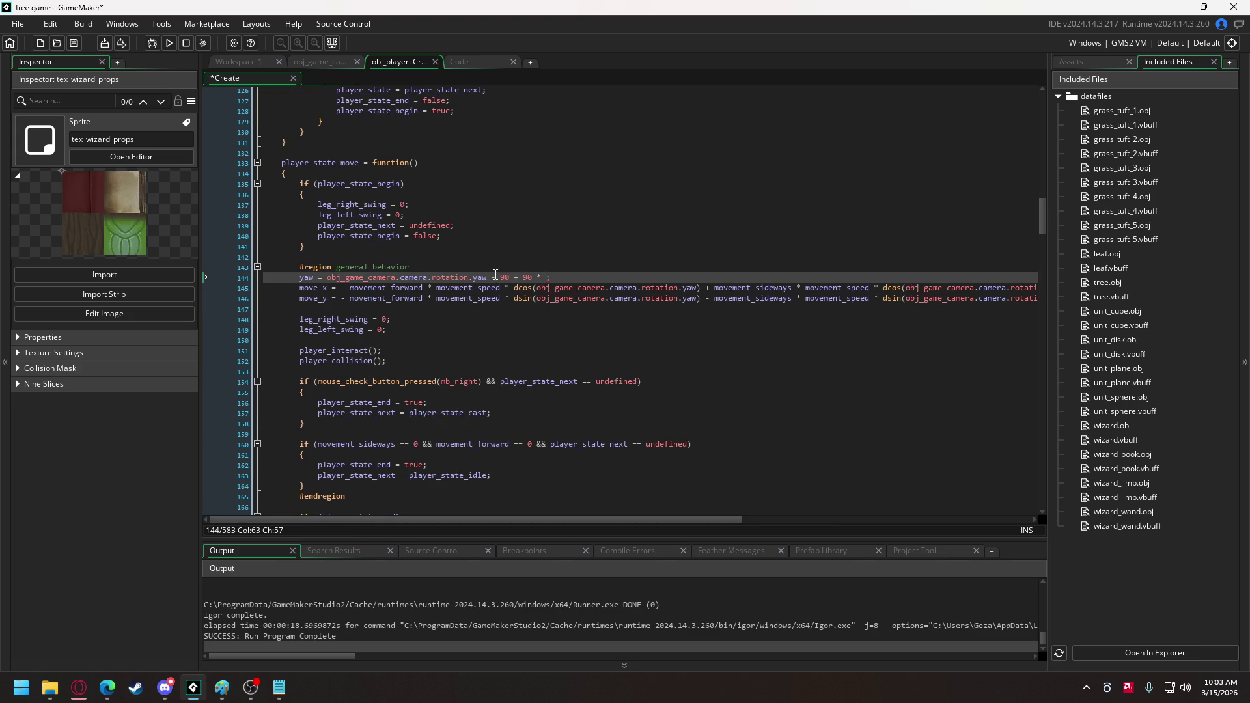
type("move")
key("Return")
left_click(169, 43)
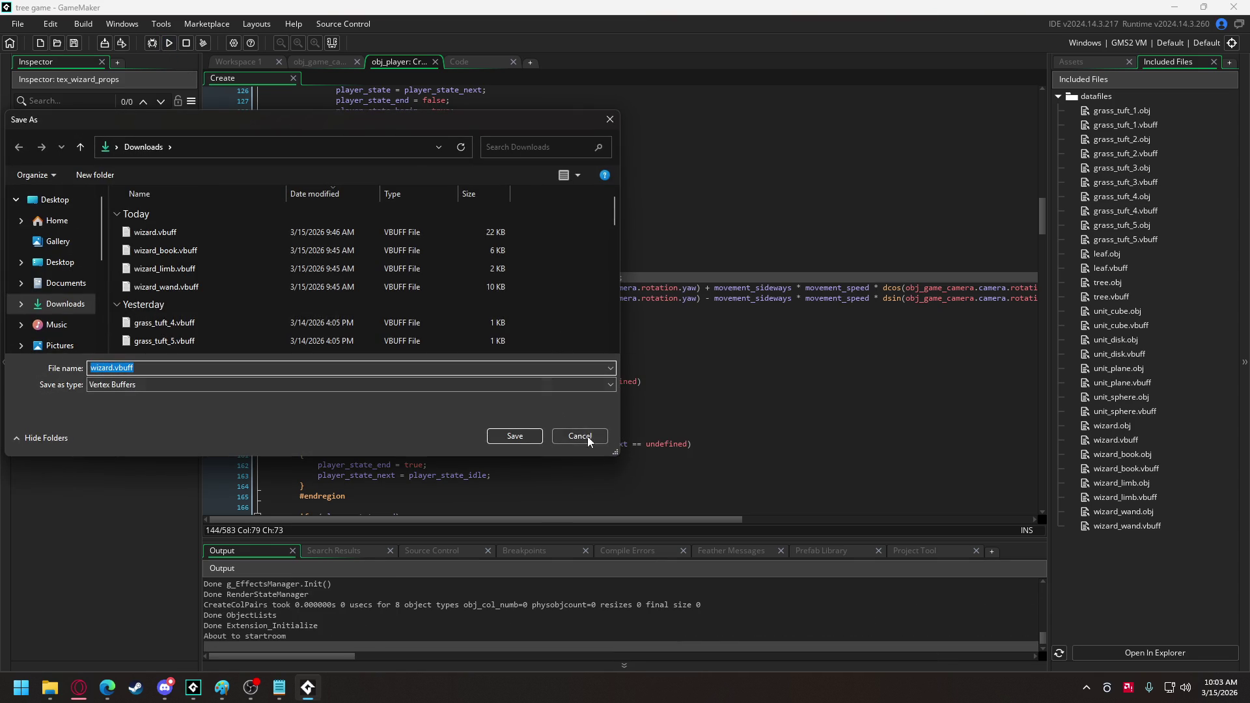
Skip saving, walk the wizard back and forth with W and S, then close the game.
left_click(585, 435)
key("s")
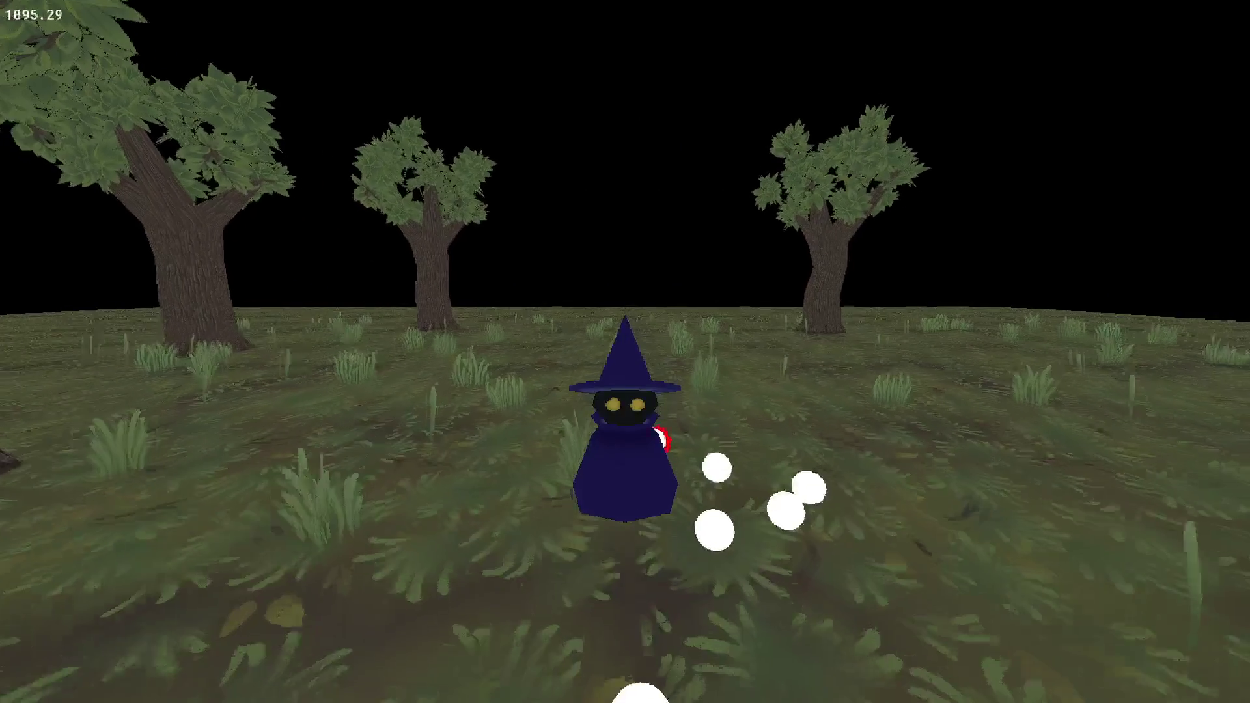
key("w")
key("w")
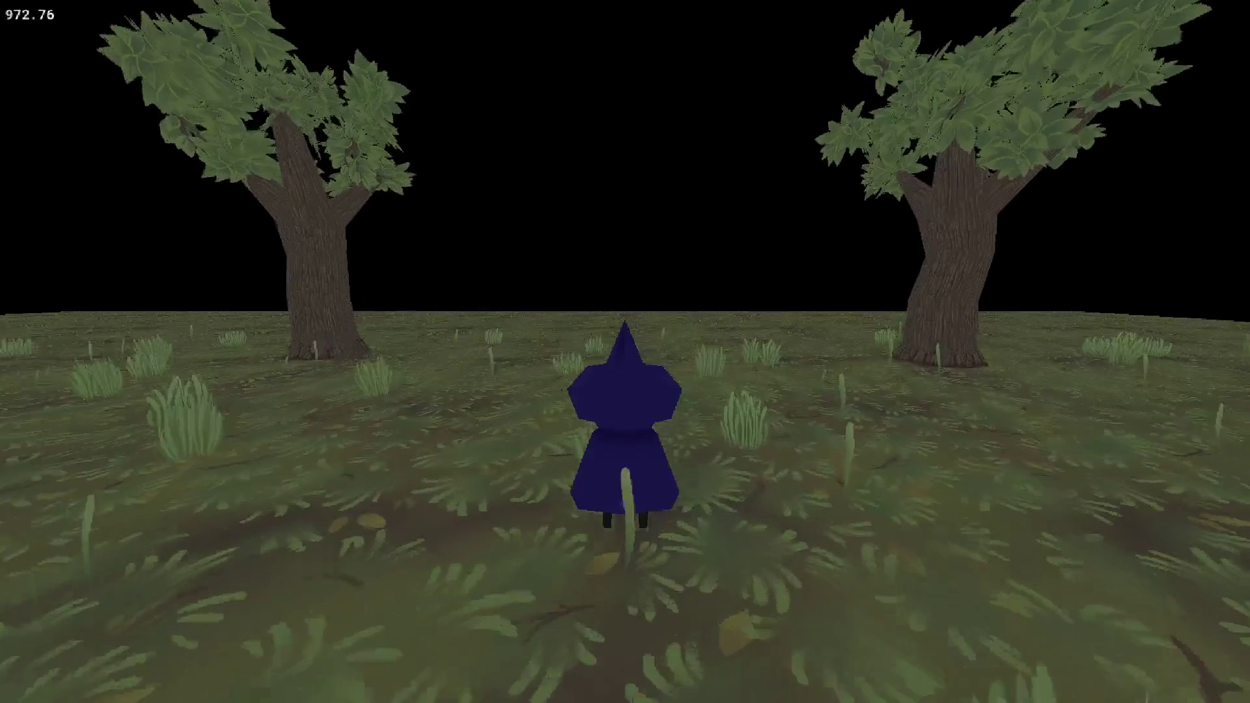
key("s")
key("w")
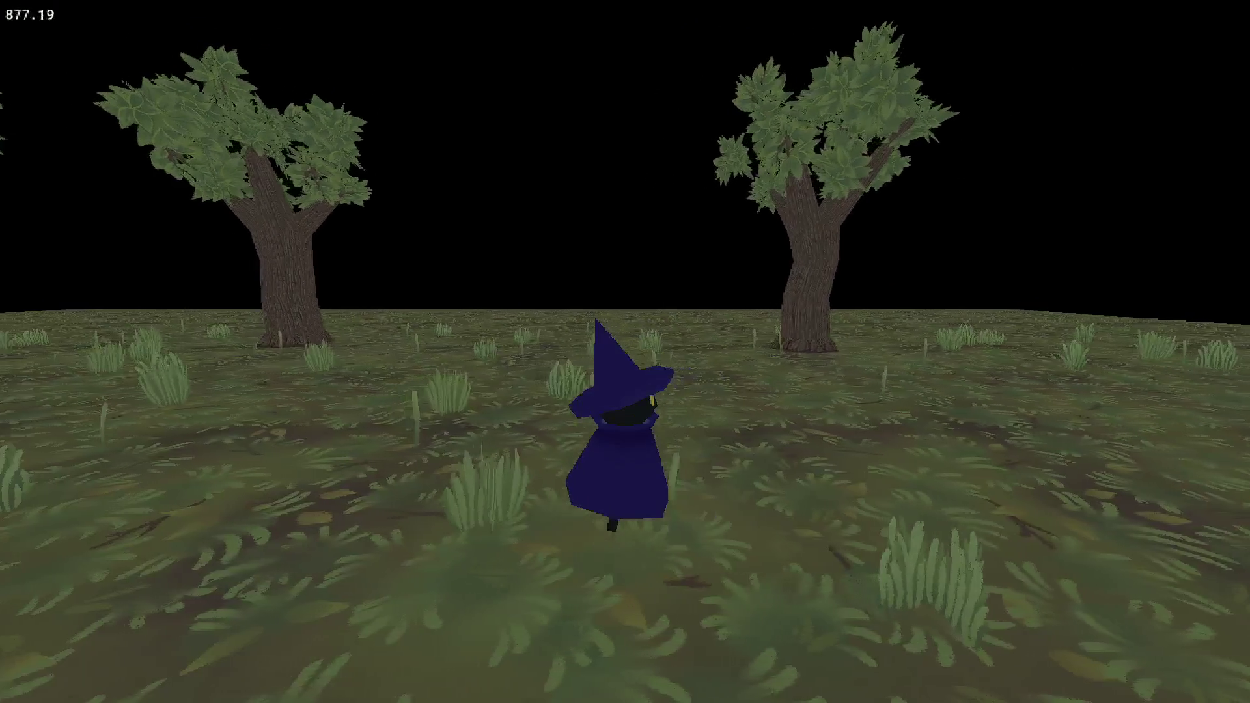
key("s")
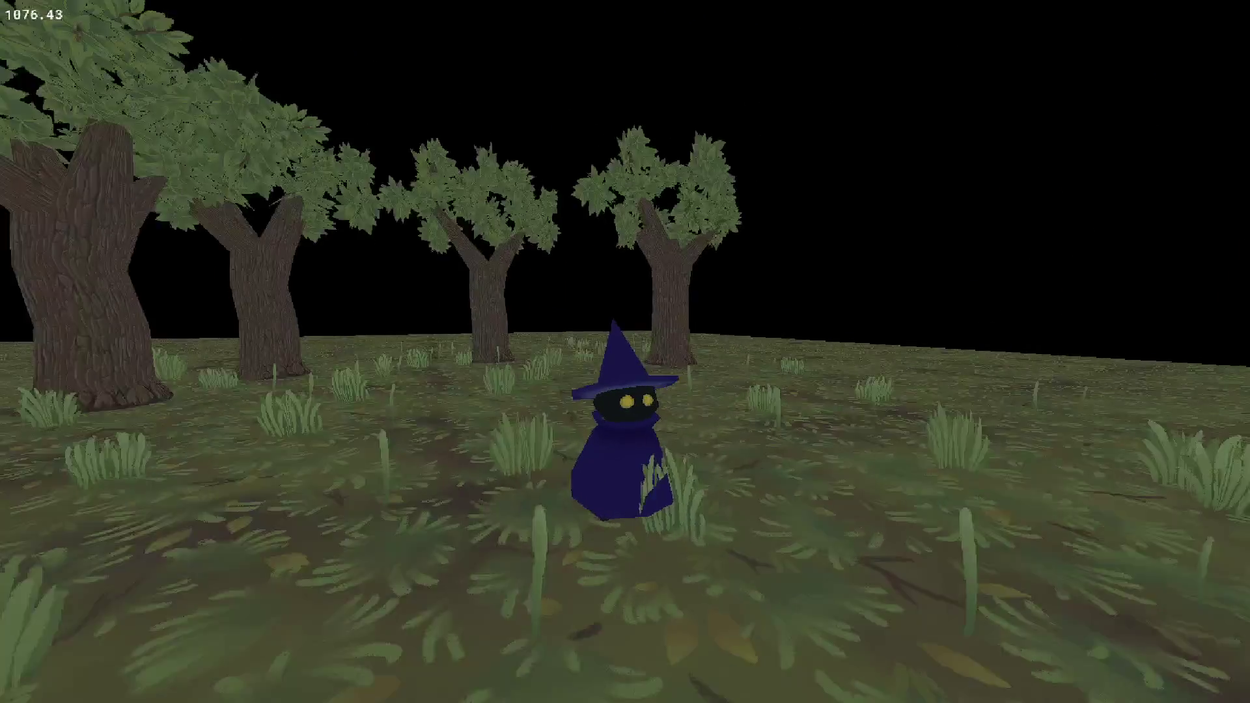
key("w")
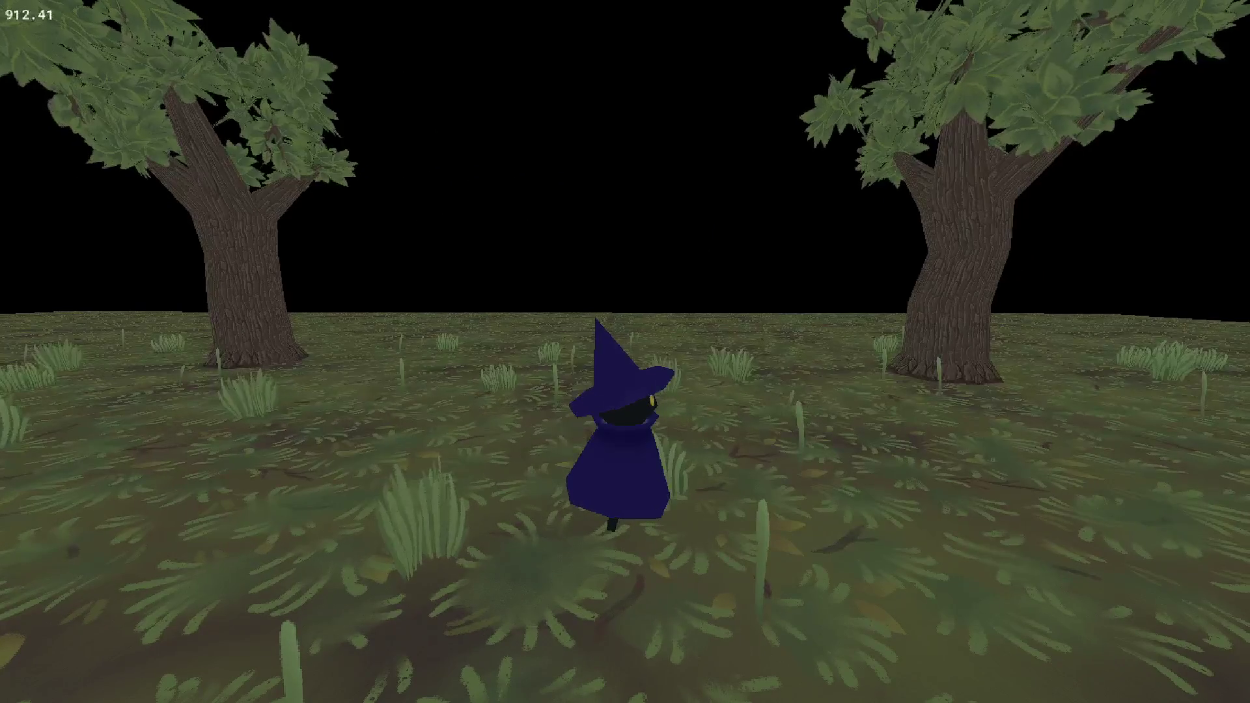
key("Escape")
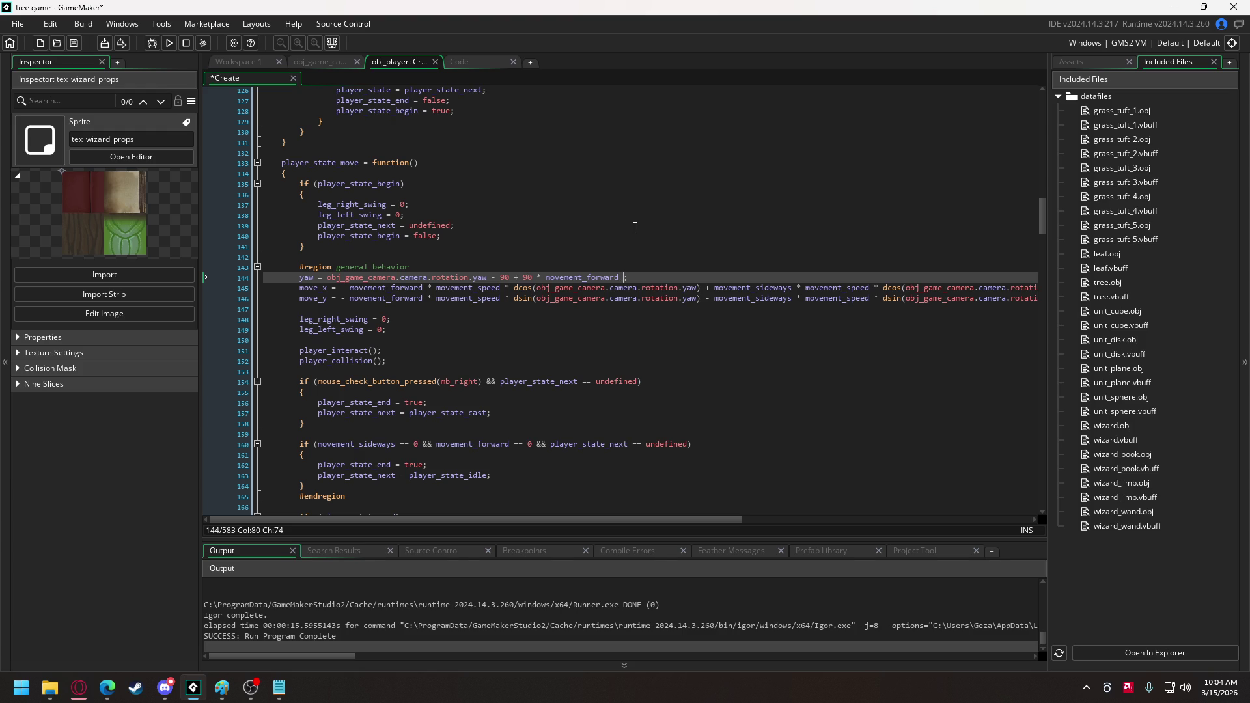
Extend the yaw line with + 90 - 90 * movement_sideways.
type("+ 90 - 90 * mo")
key("Down")
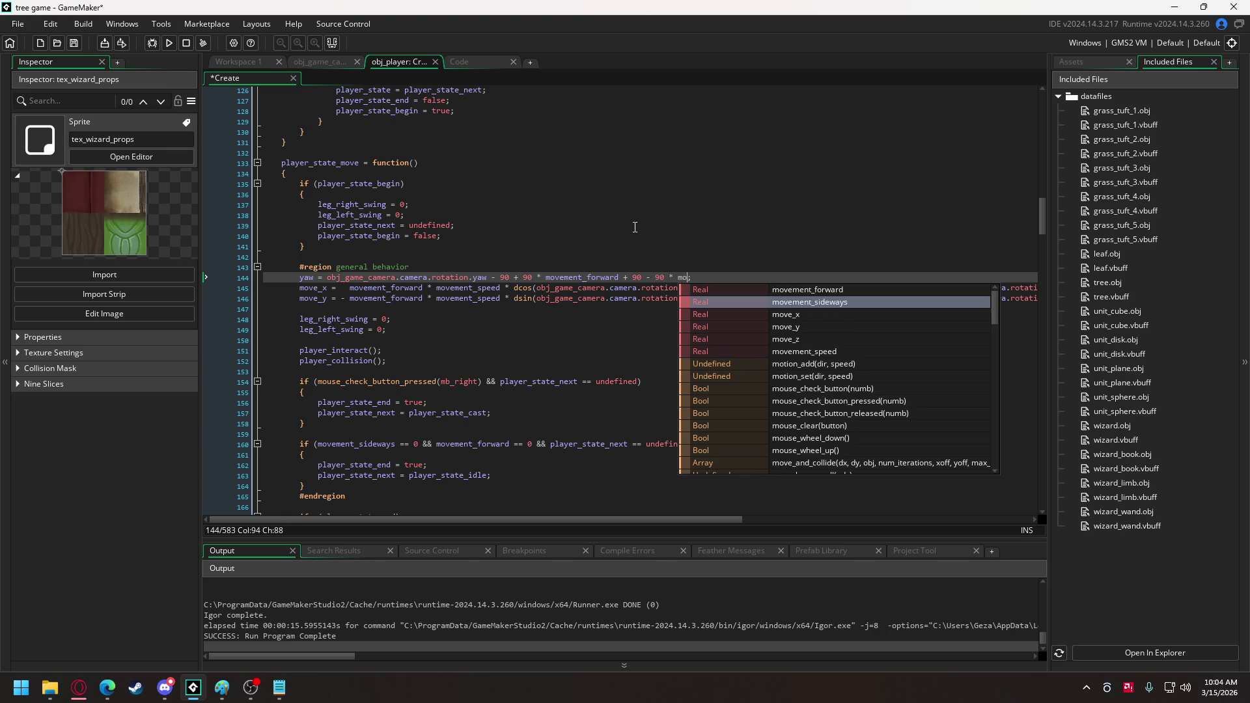
key("Return")
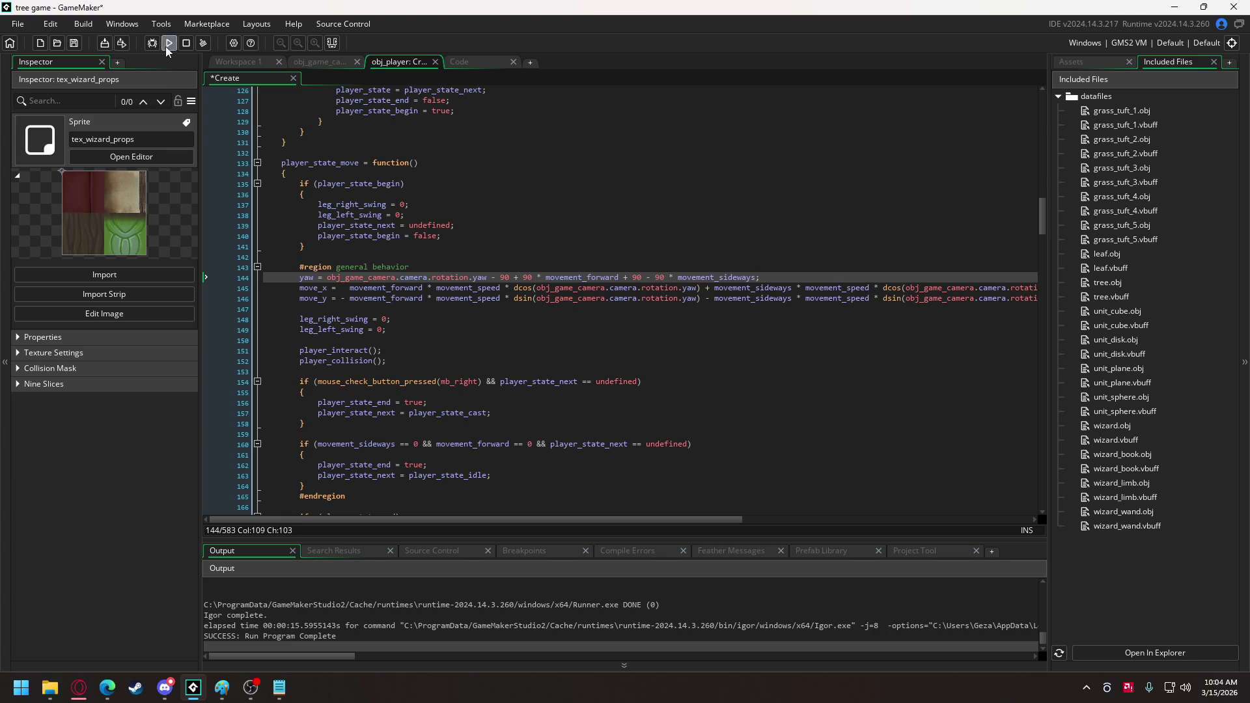
left_click(166, 44)
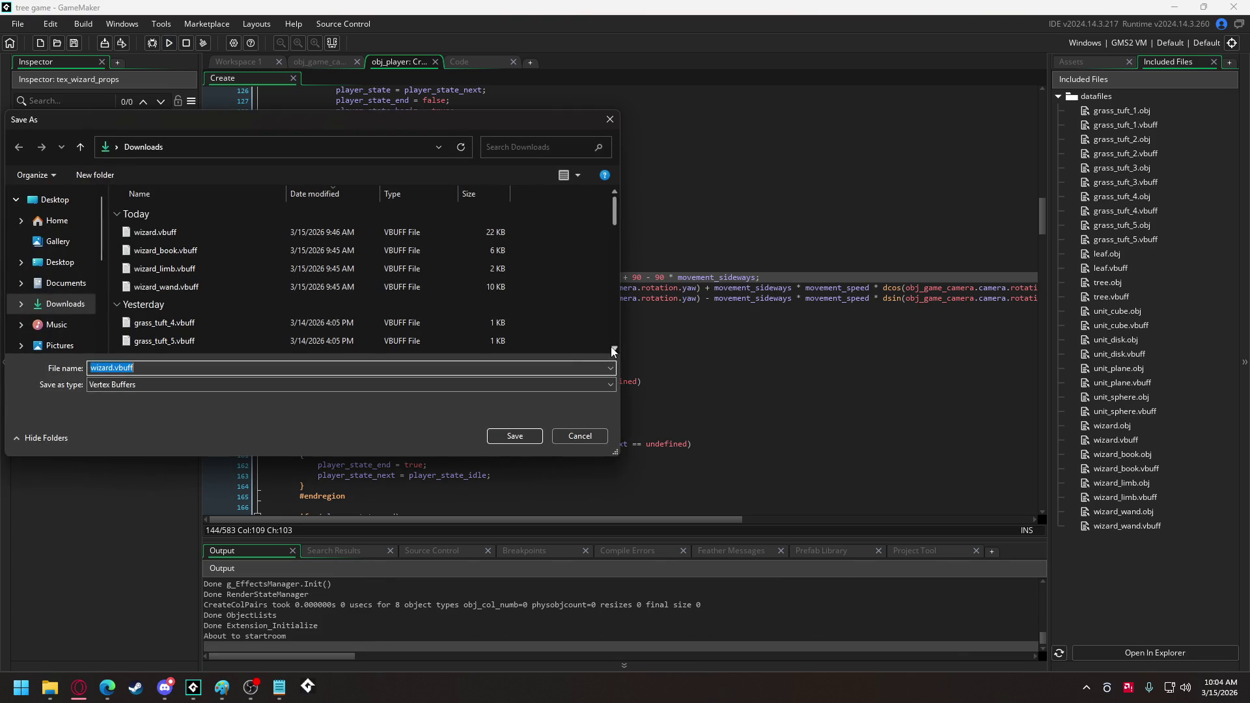
left_click(571, 436)
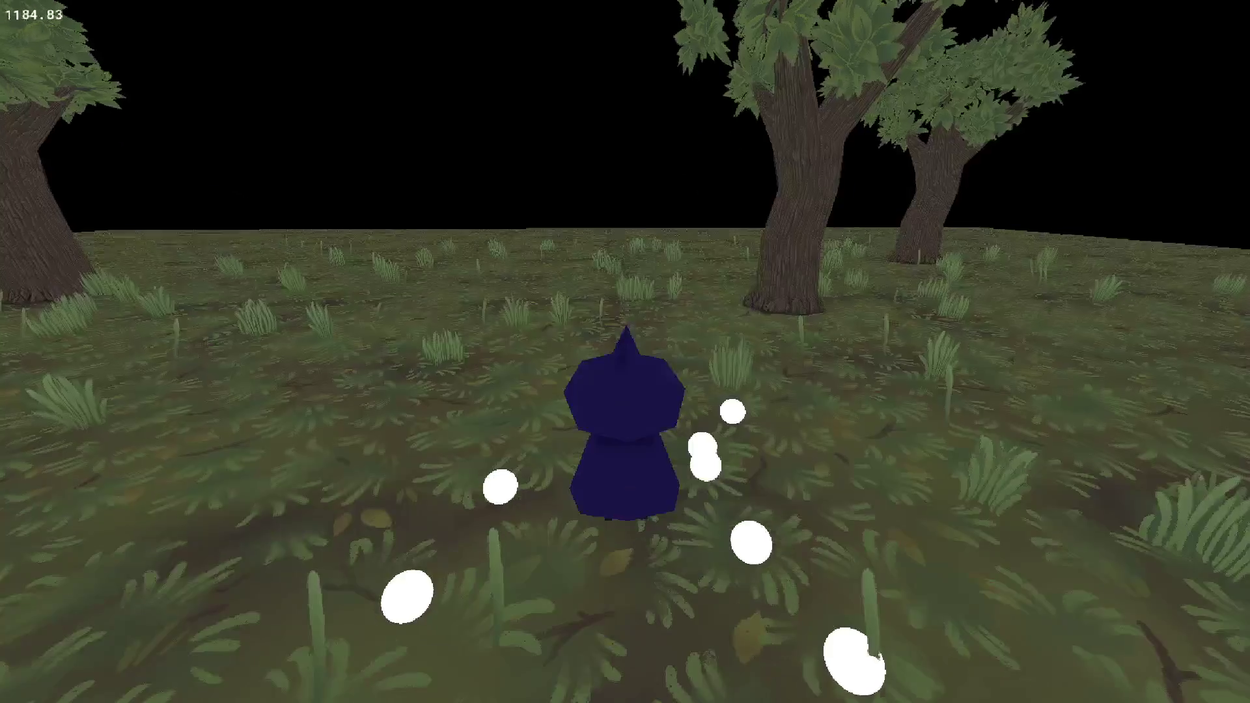
key("w")
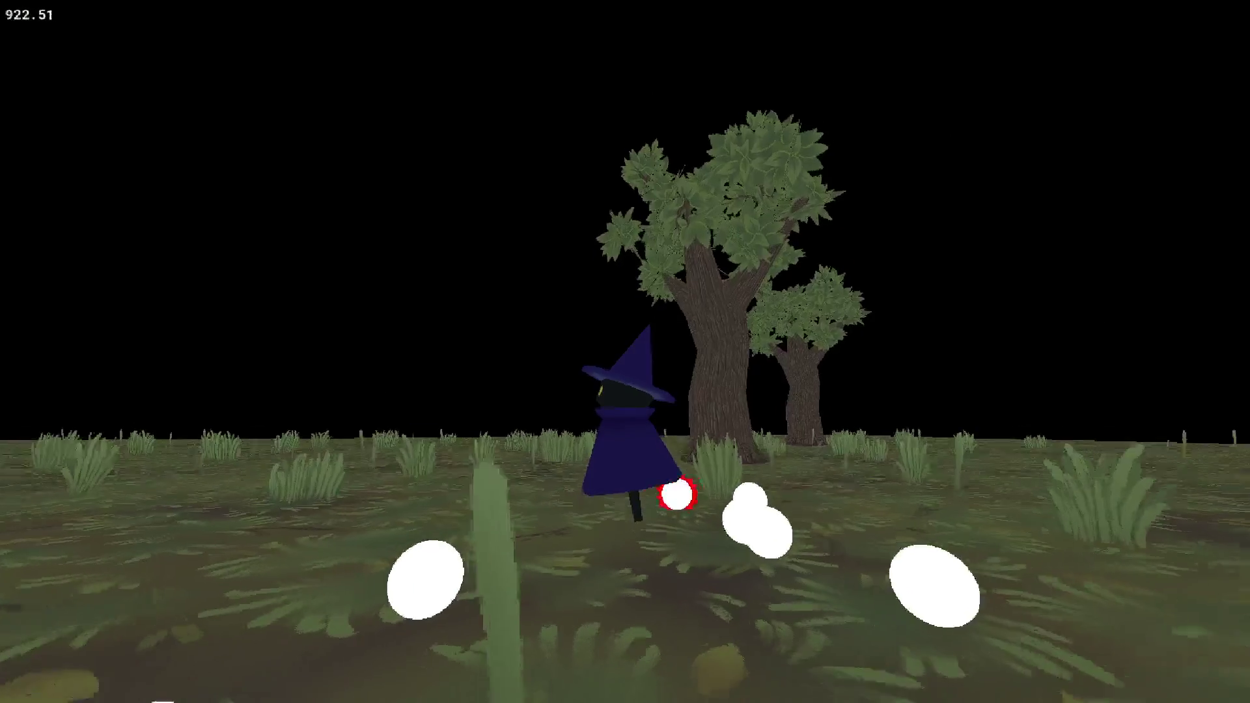
key("w")
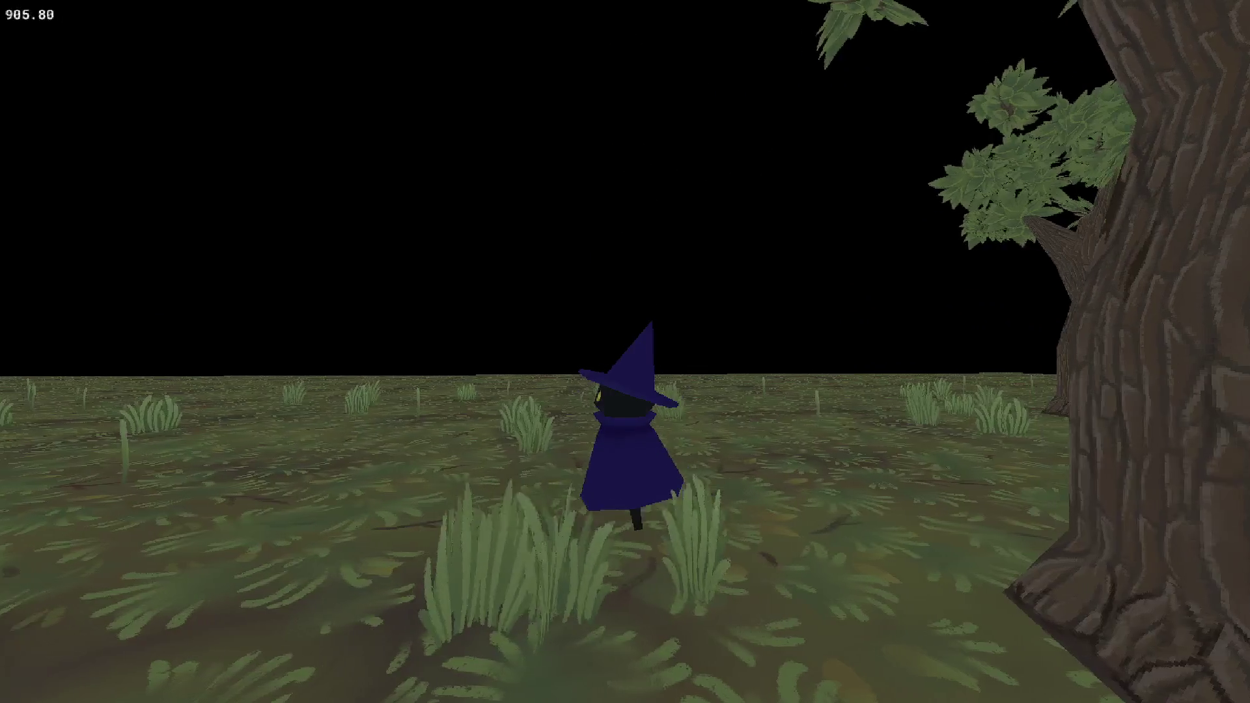
key("w")
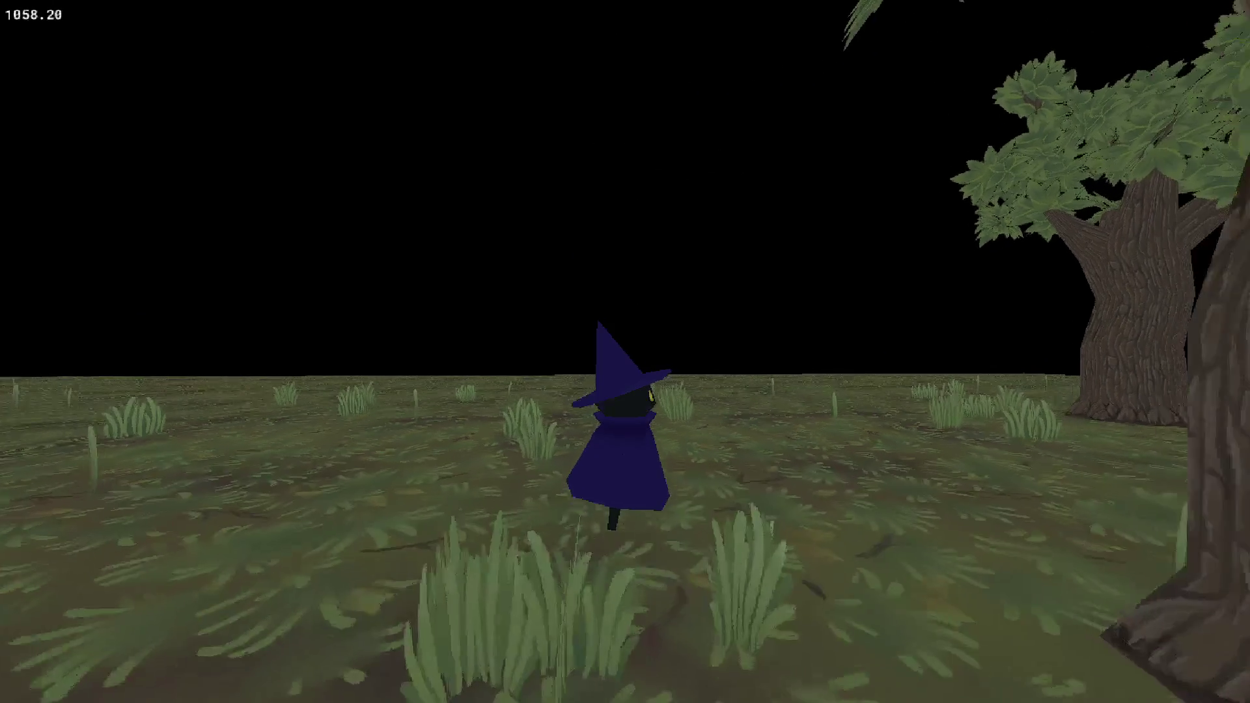
key("w")
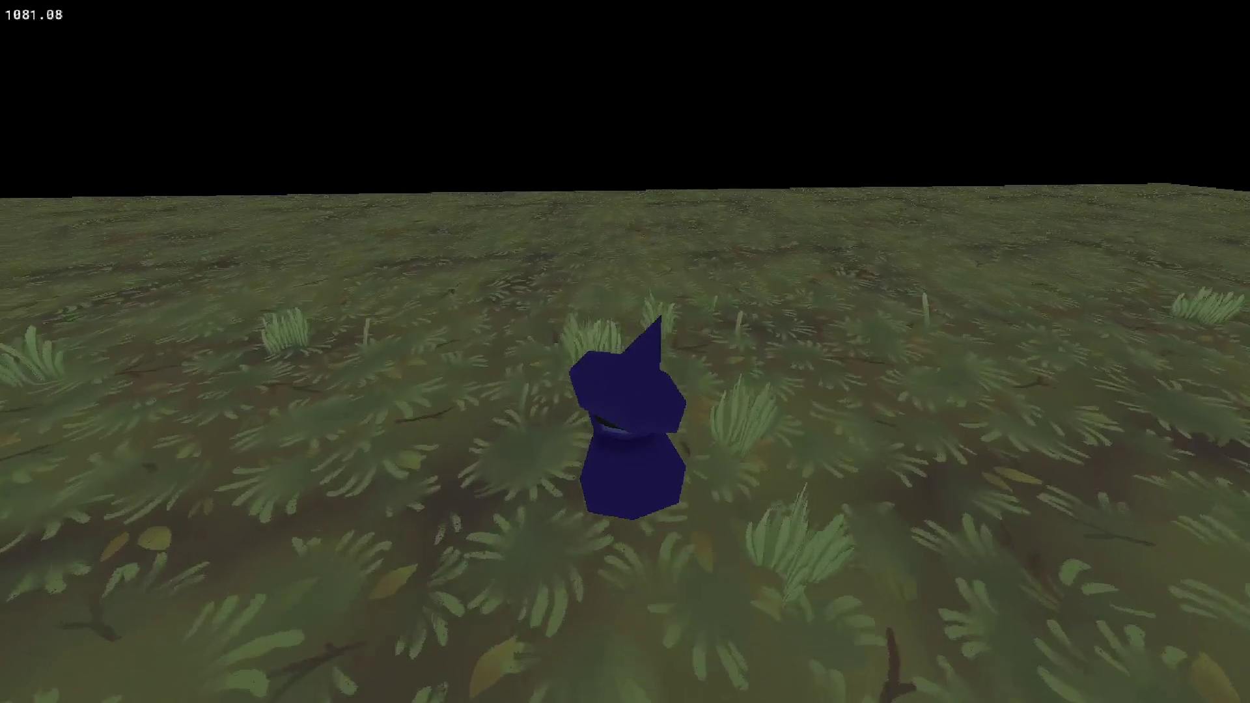
key("w")
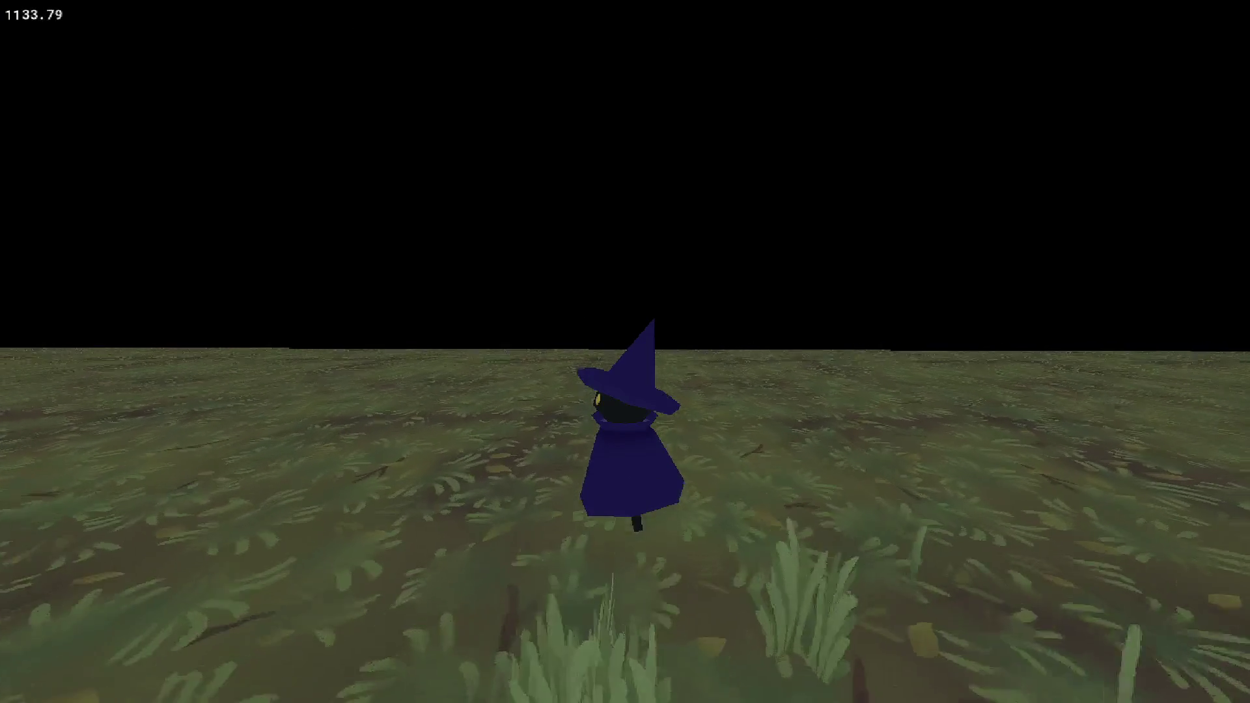
key("s")
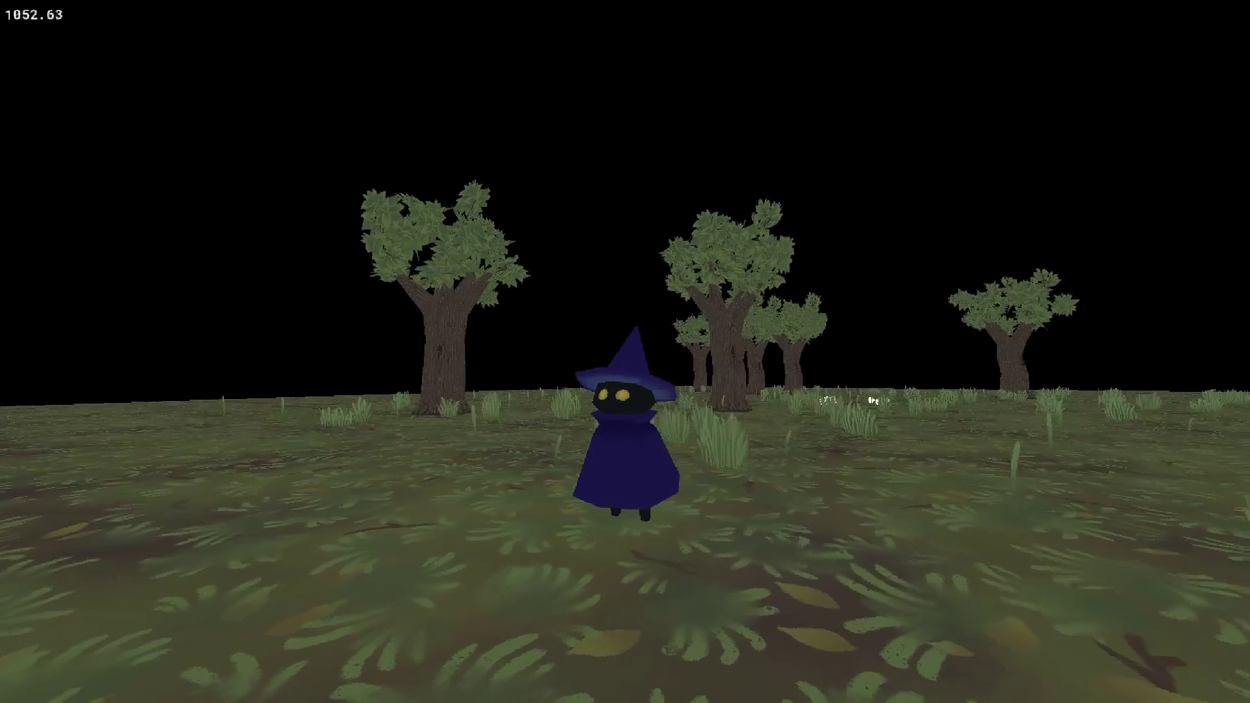
key("w")
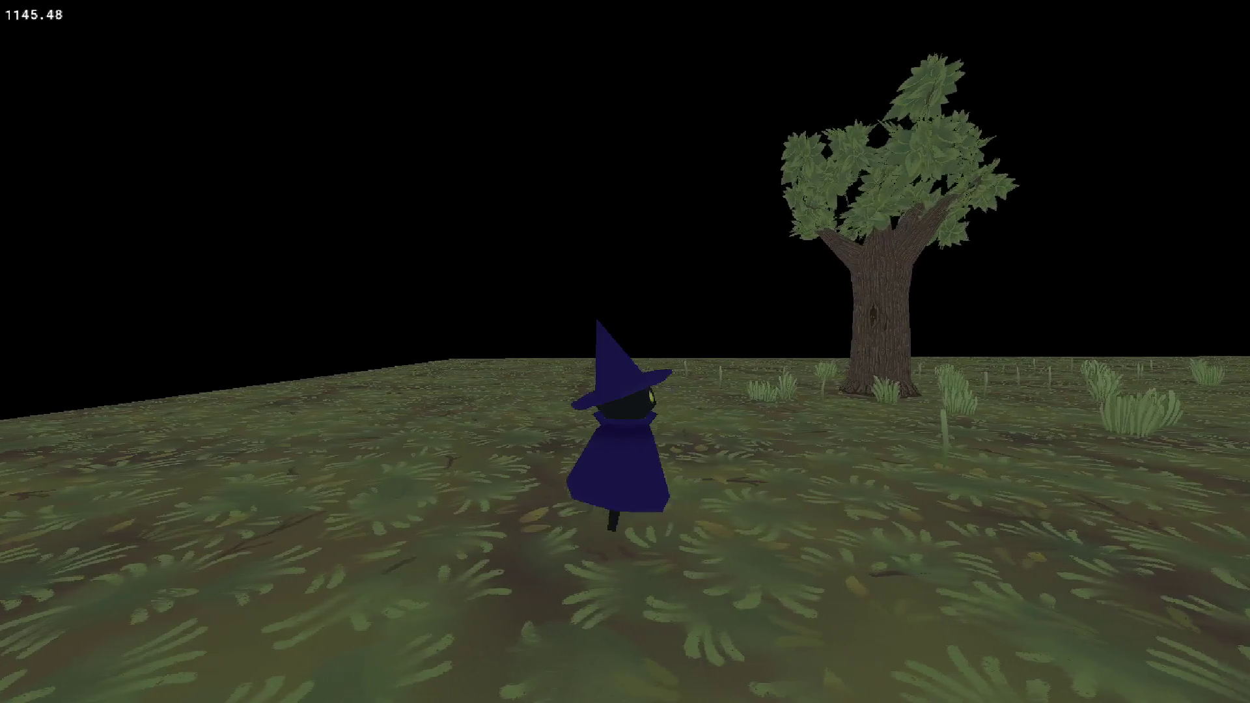
key("Escape")
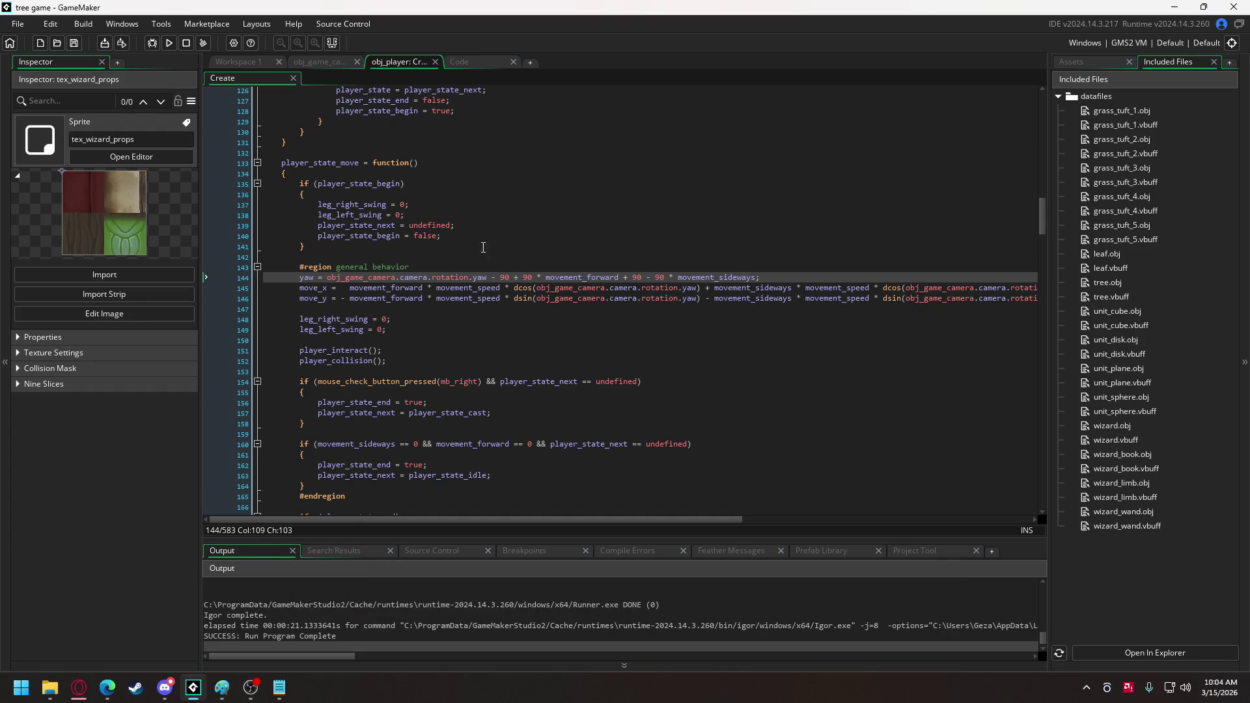
Check obj_game_camera's Create code, then open scr_3d from the Game Control assets folder.
left_click(160, 23)
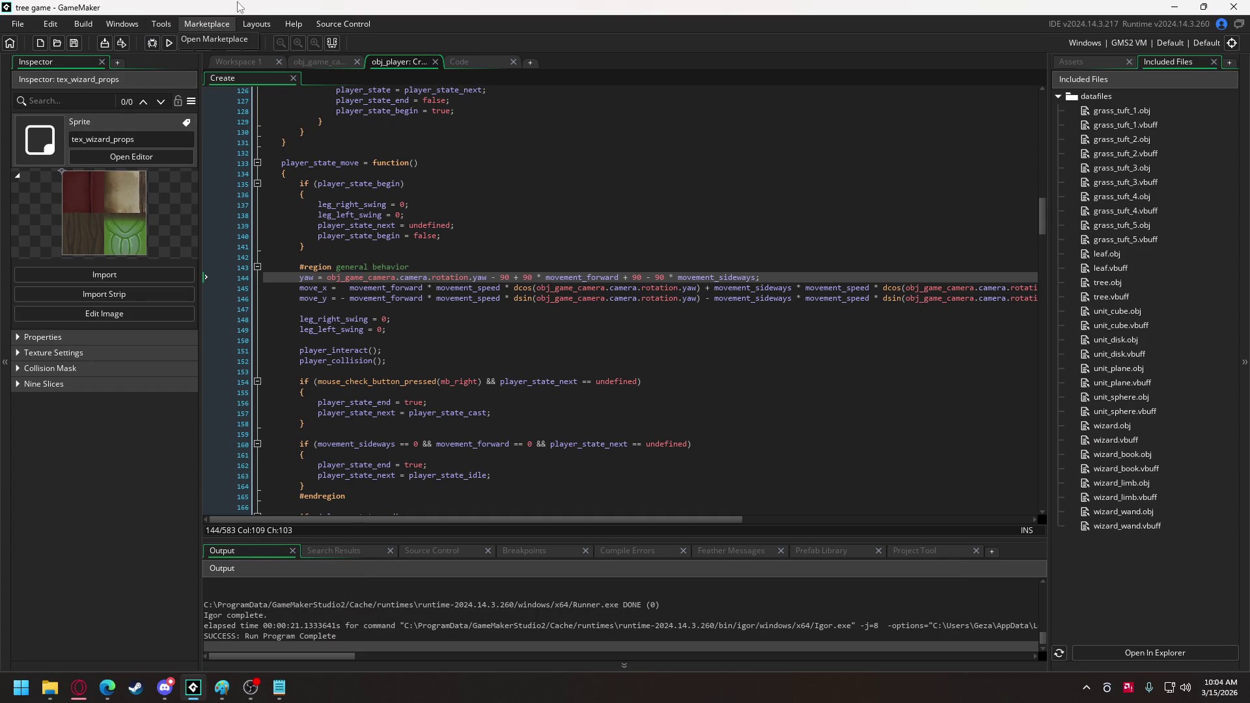
key("Left")
left_click(326, 63)
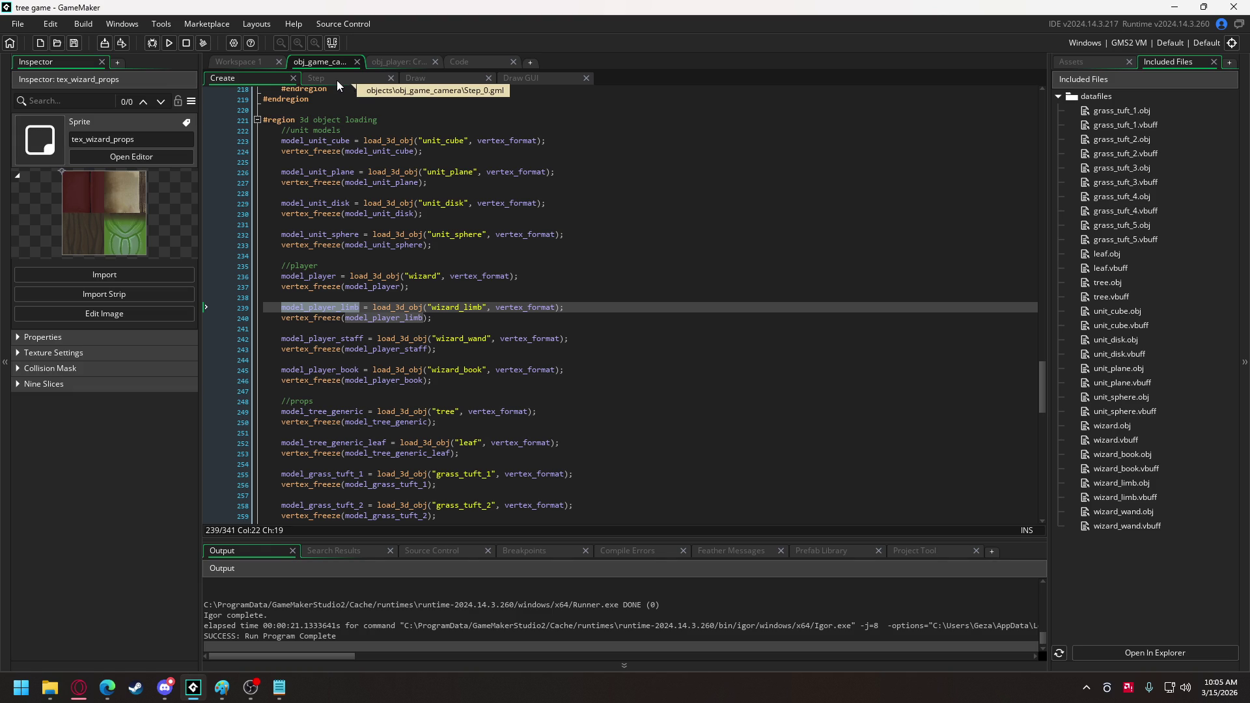
left_click(1071, 63)
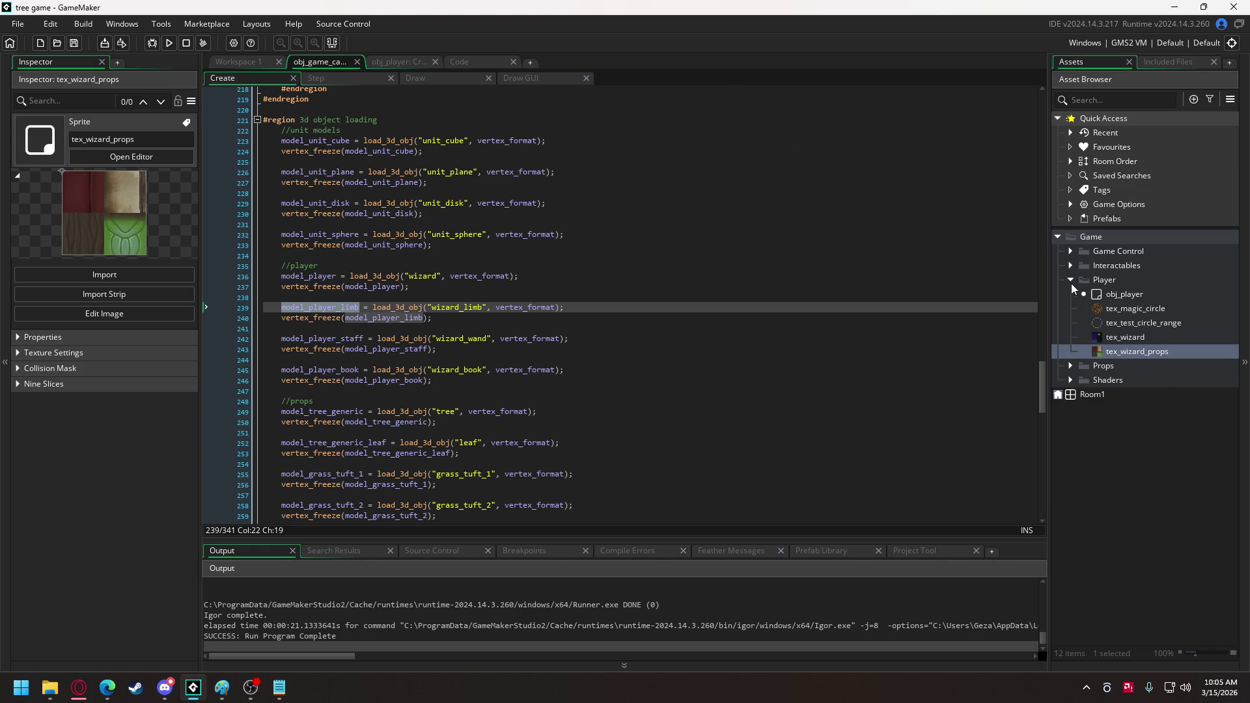
left_click(1070, 265)
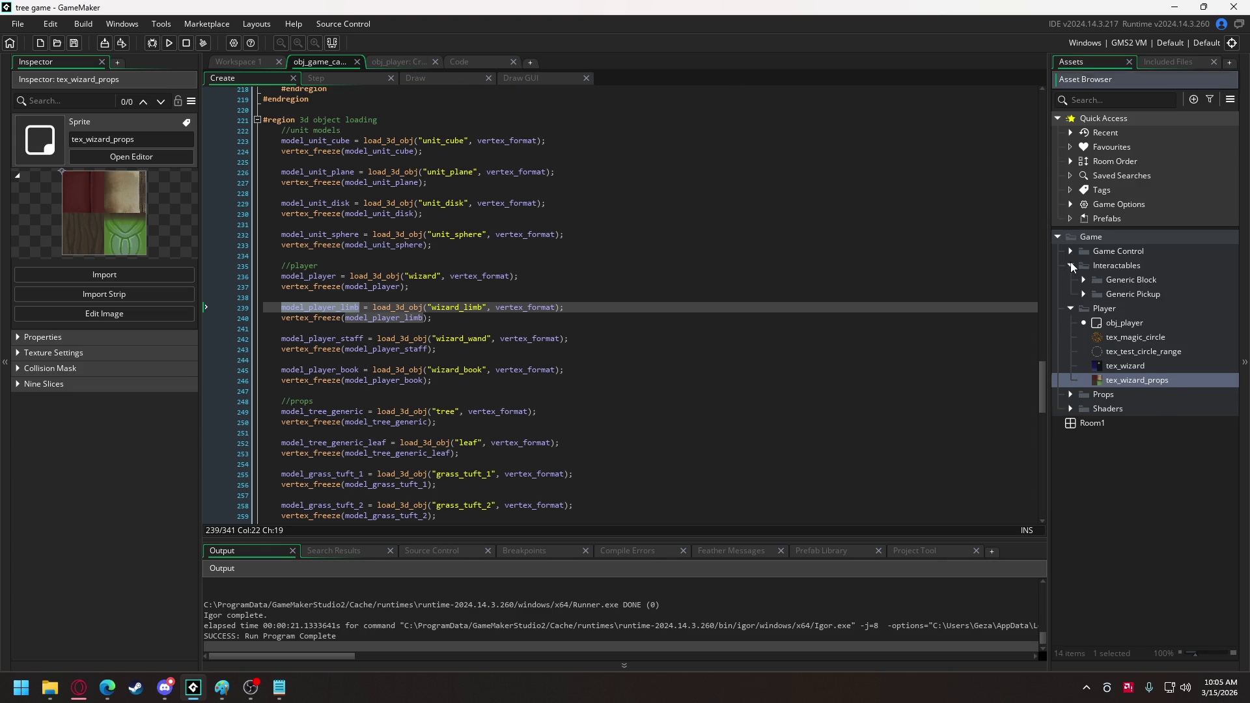
left_click(1072, 251)
double_click(1114, 281)
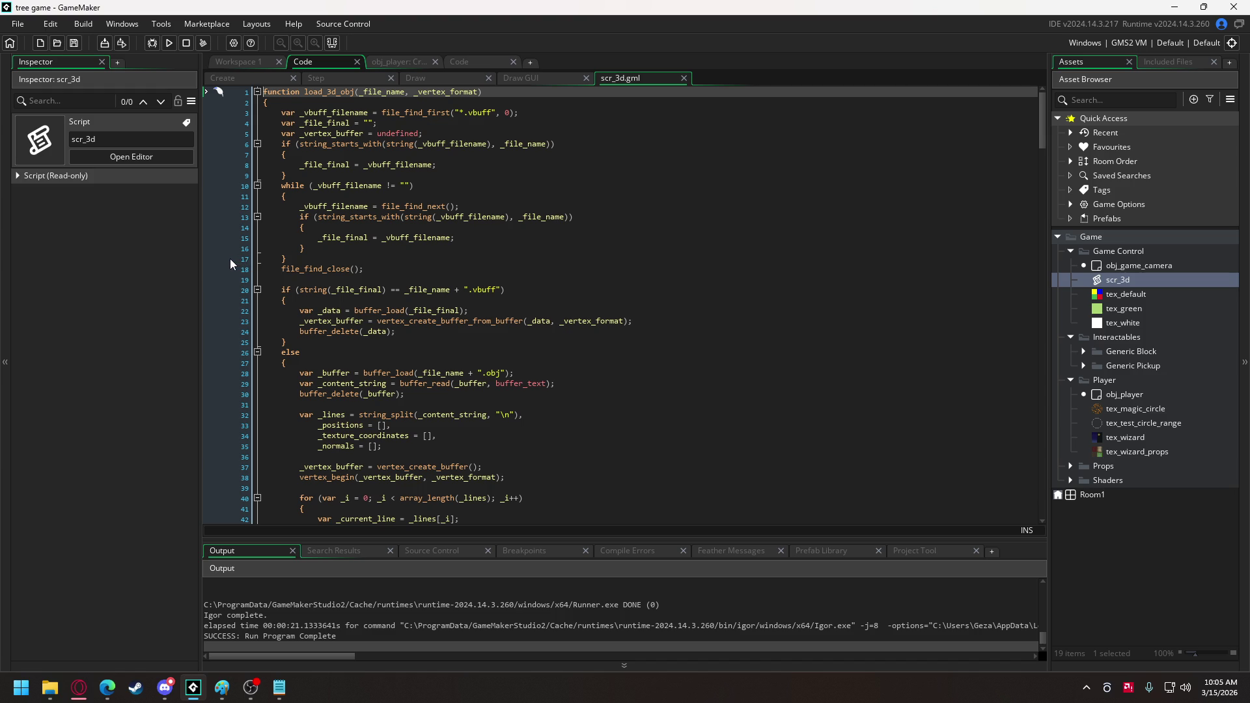
Set a breakpoint on line 28 of load_3d_obj and start the game in debug mode.
left_click(235, 373)
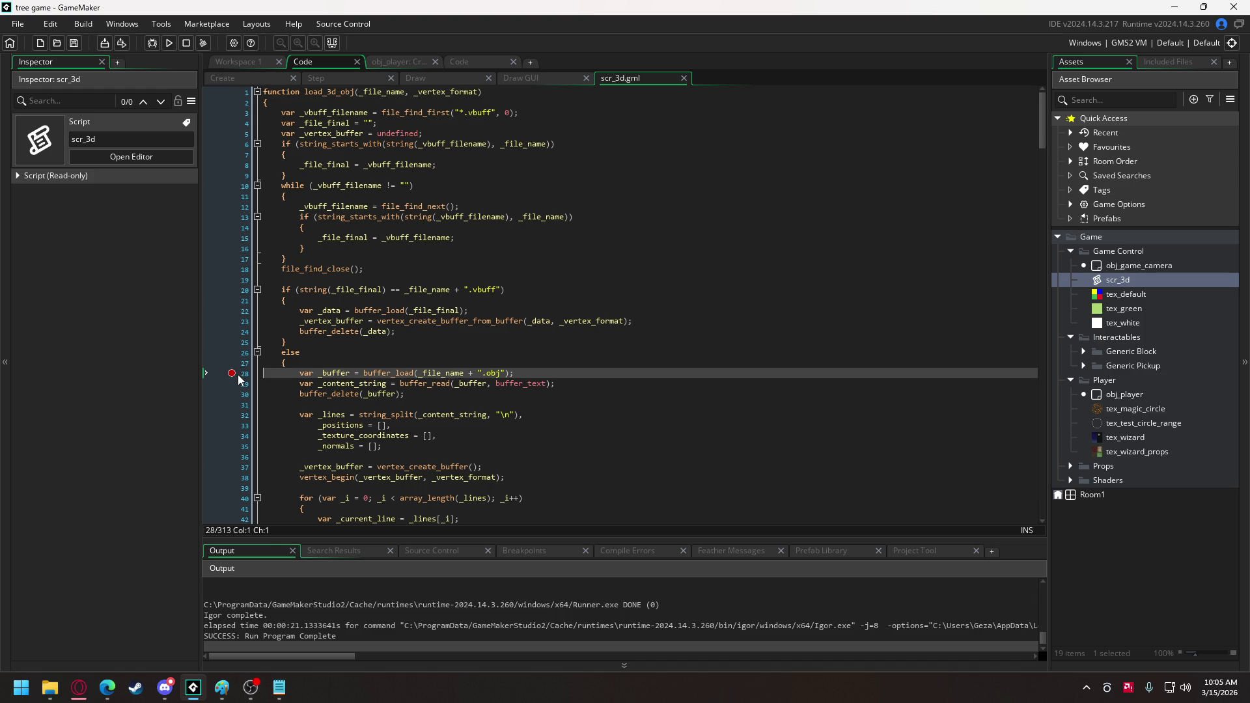
left_click(153, 44)
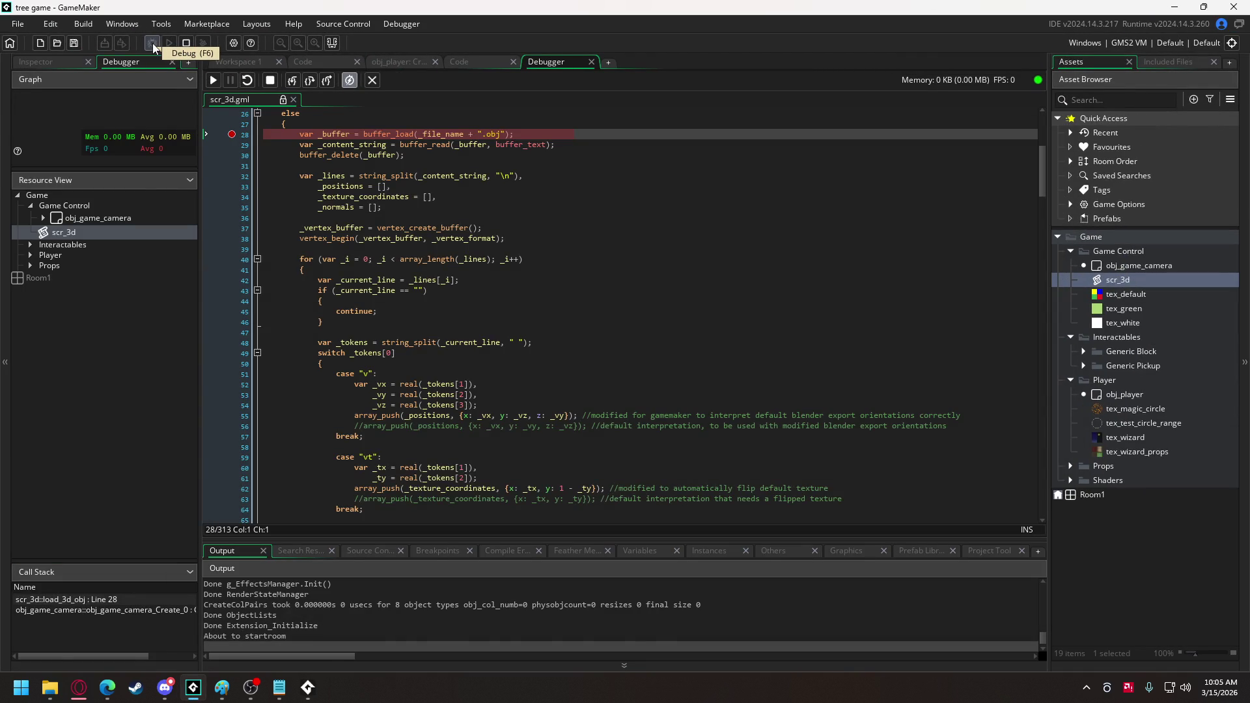
scroll(329, 213, "up", 4)
scroll(329, 213, "up", 2)
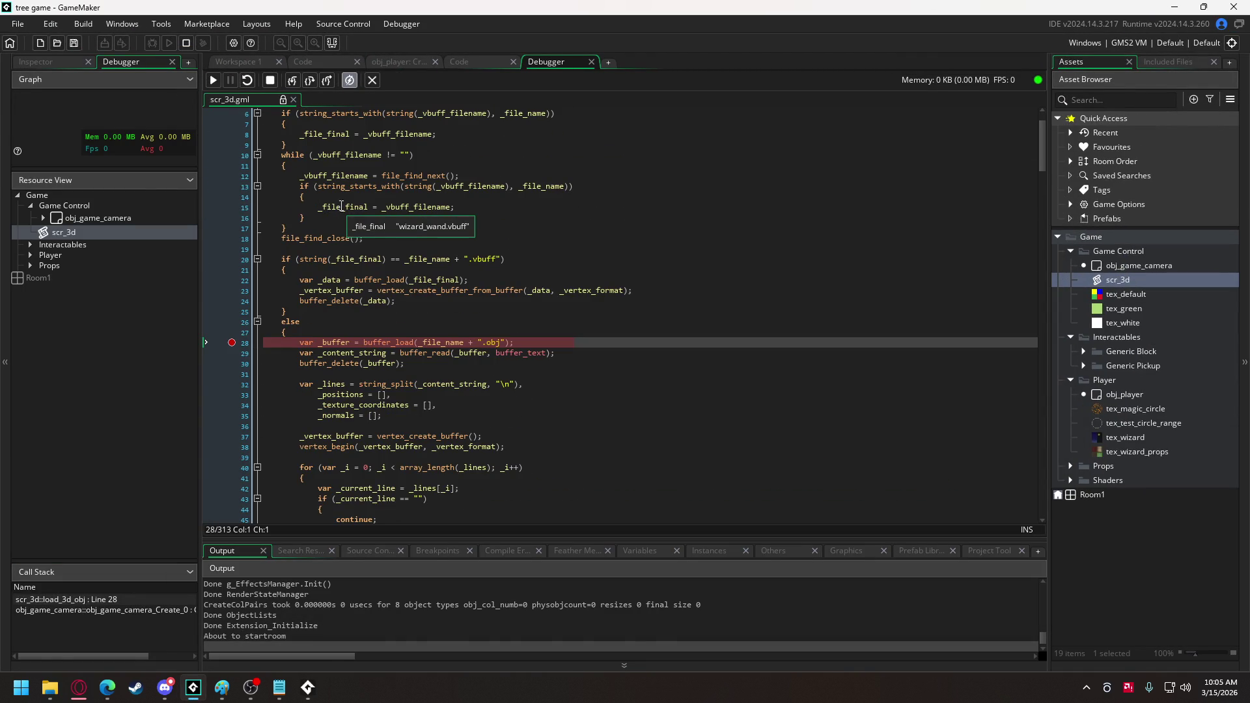
scroll(499, 353, "up", 2)
Inspect load_3d_obj variables like _vbuff_filename and add a breakpoint on line 3.
mouse_move(359, 315)
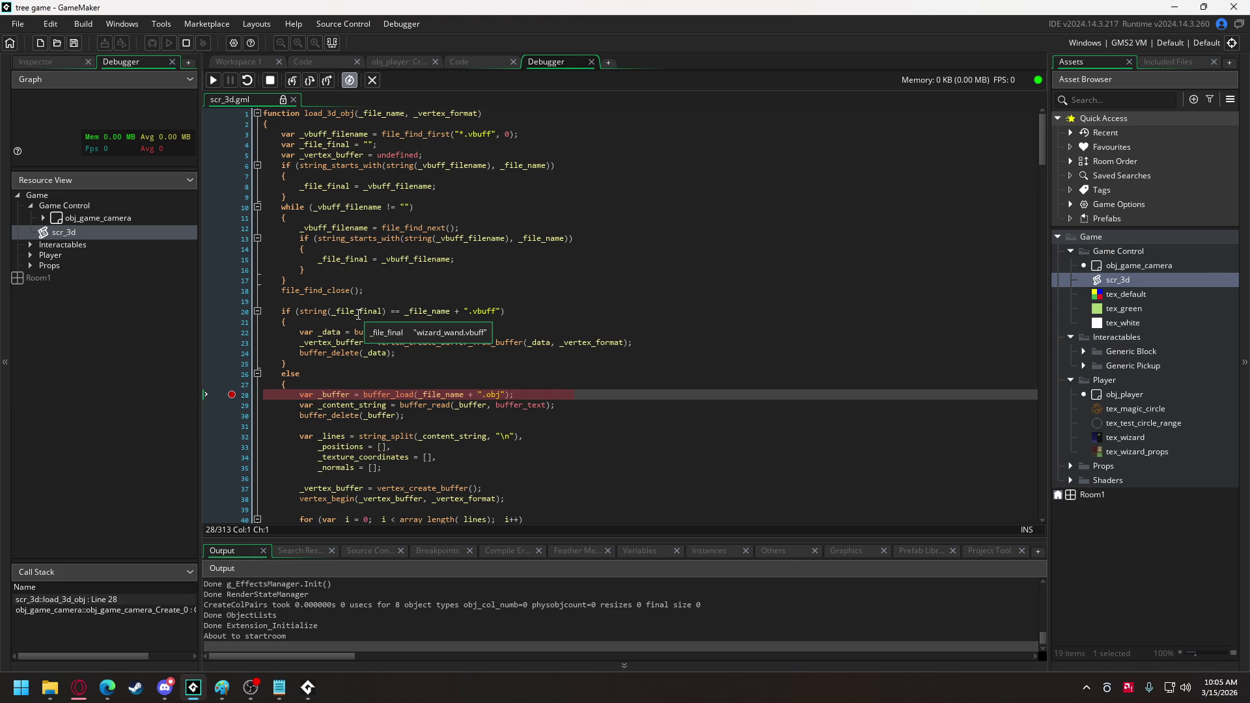
mouse_move(348, 133)
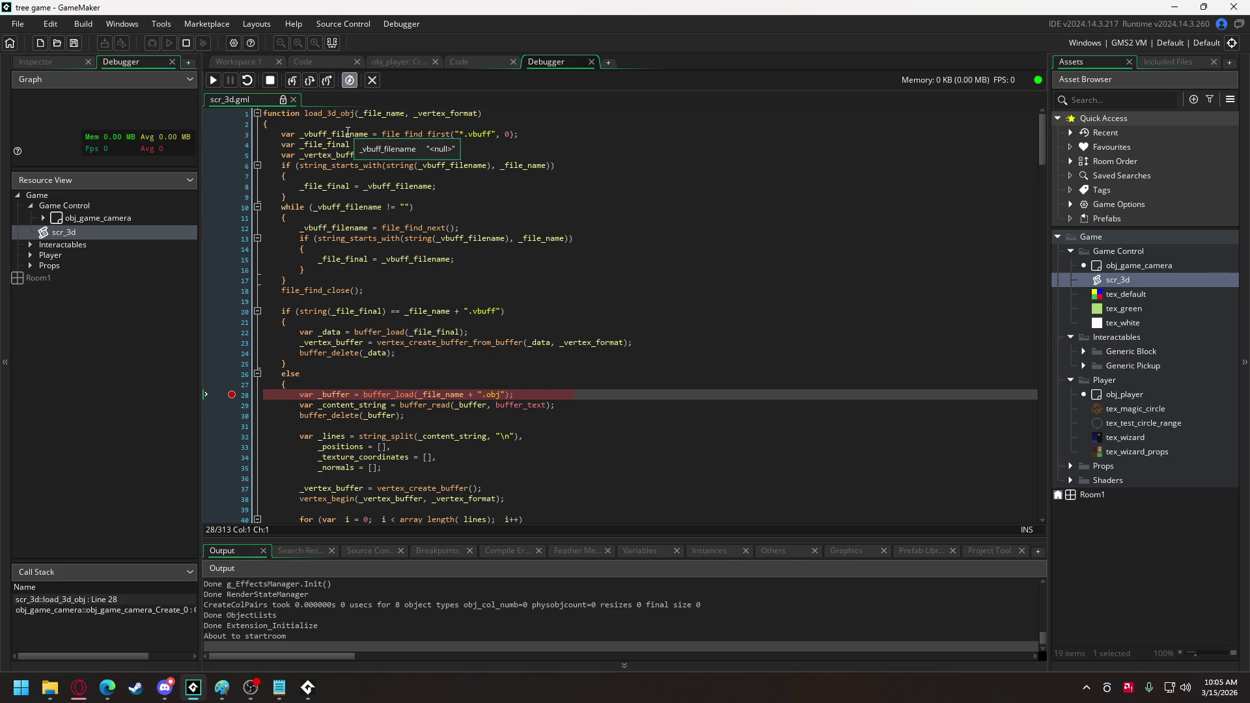
mouse_move(375, 115)
mouse_move(359, 207)
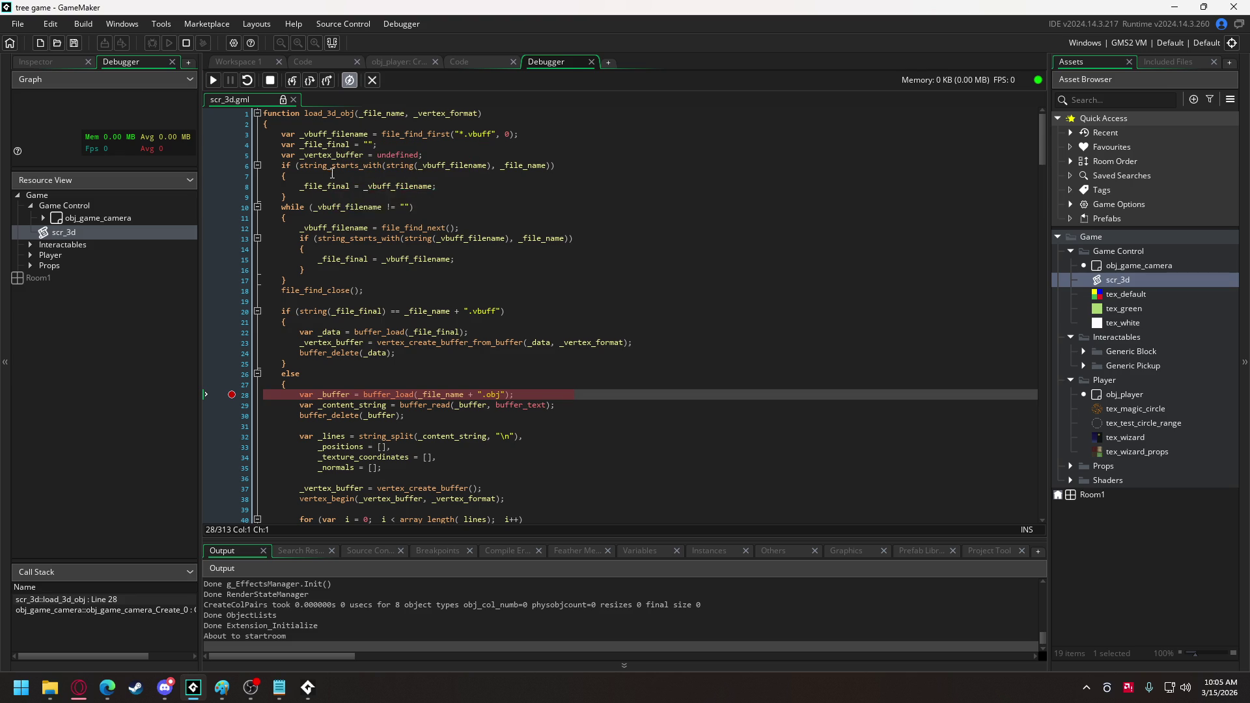
mouse_move(447, 169)
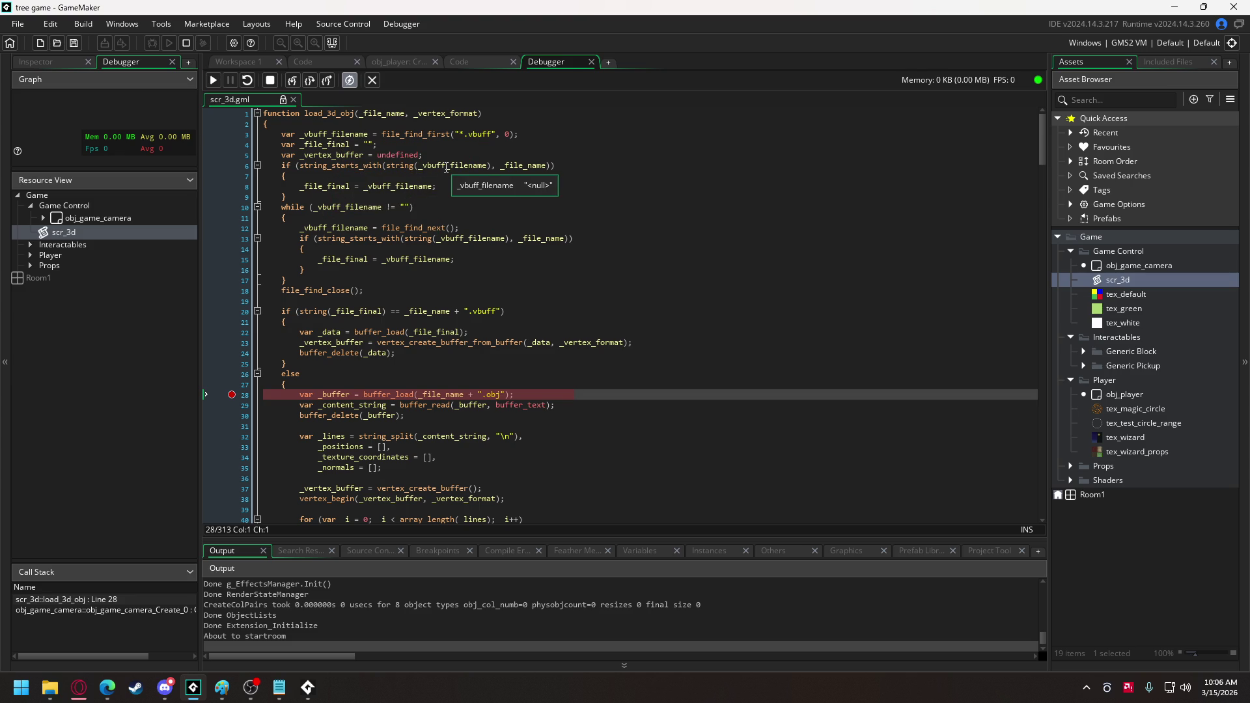
left_click(367, 134)
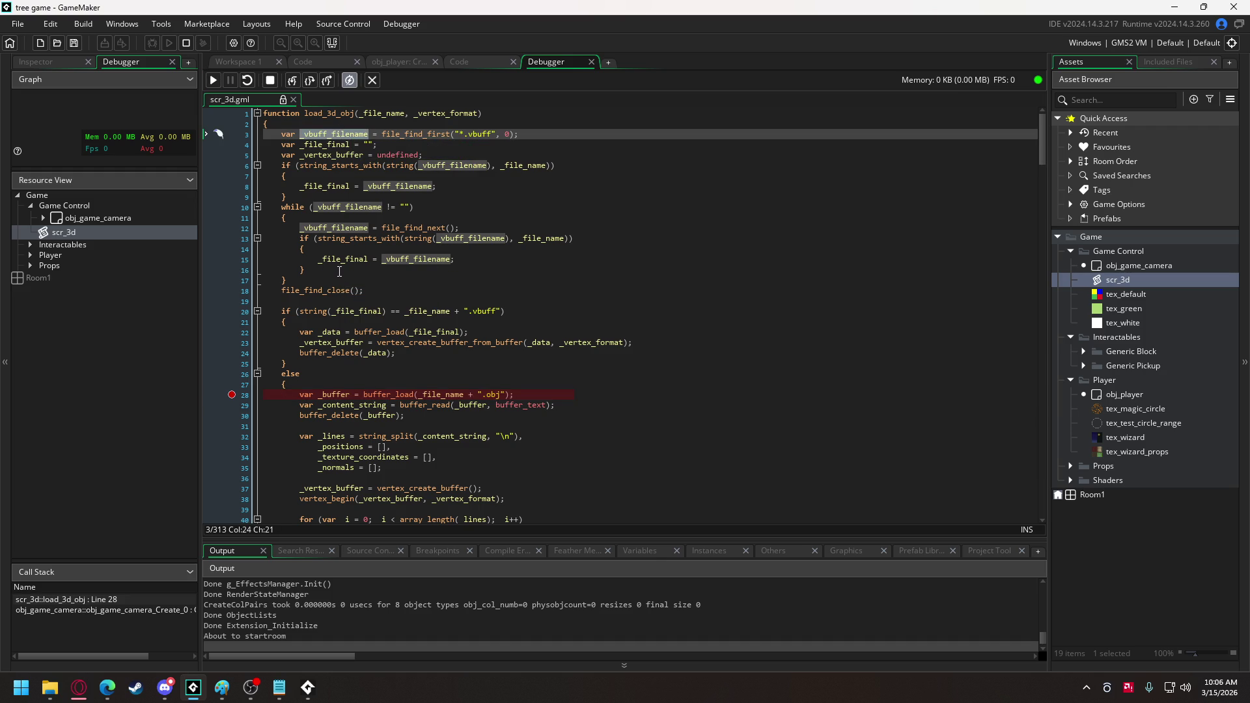
mouse_move(435, 261)
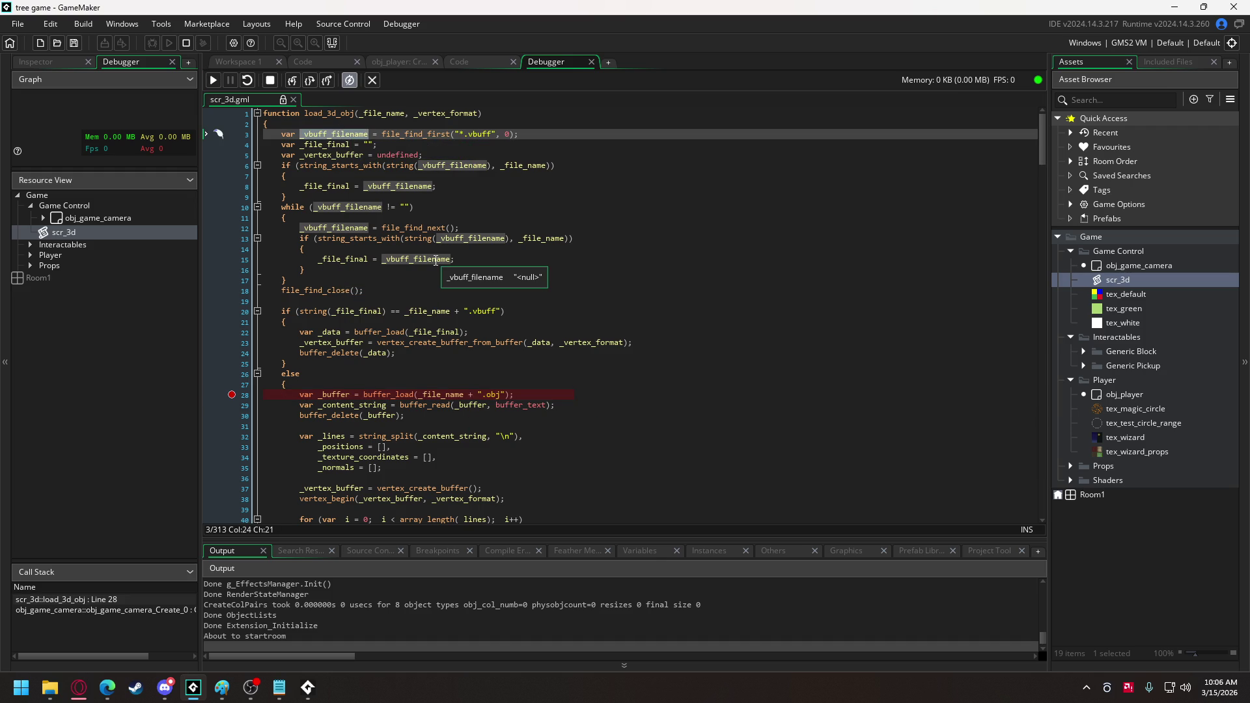
mouse_move(315, 154)
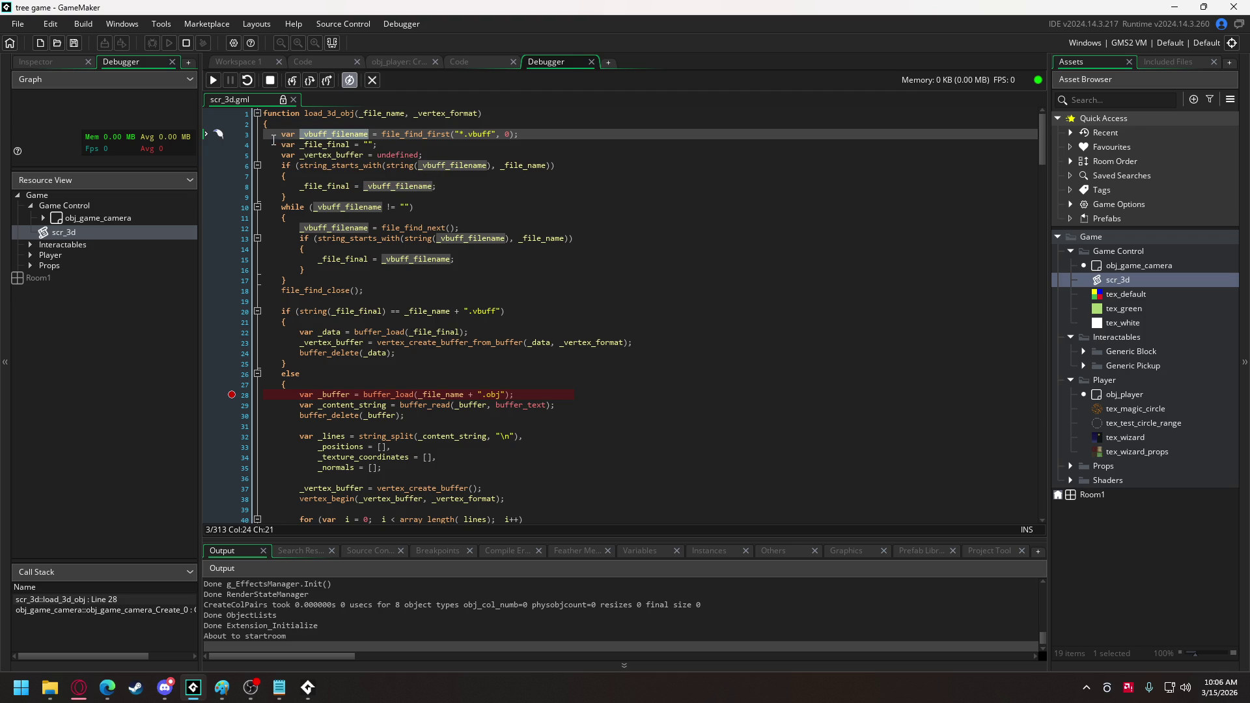
left_click(232, 134)
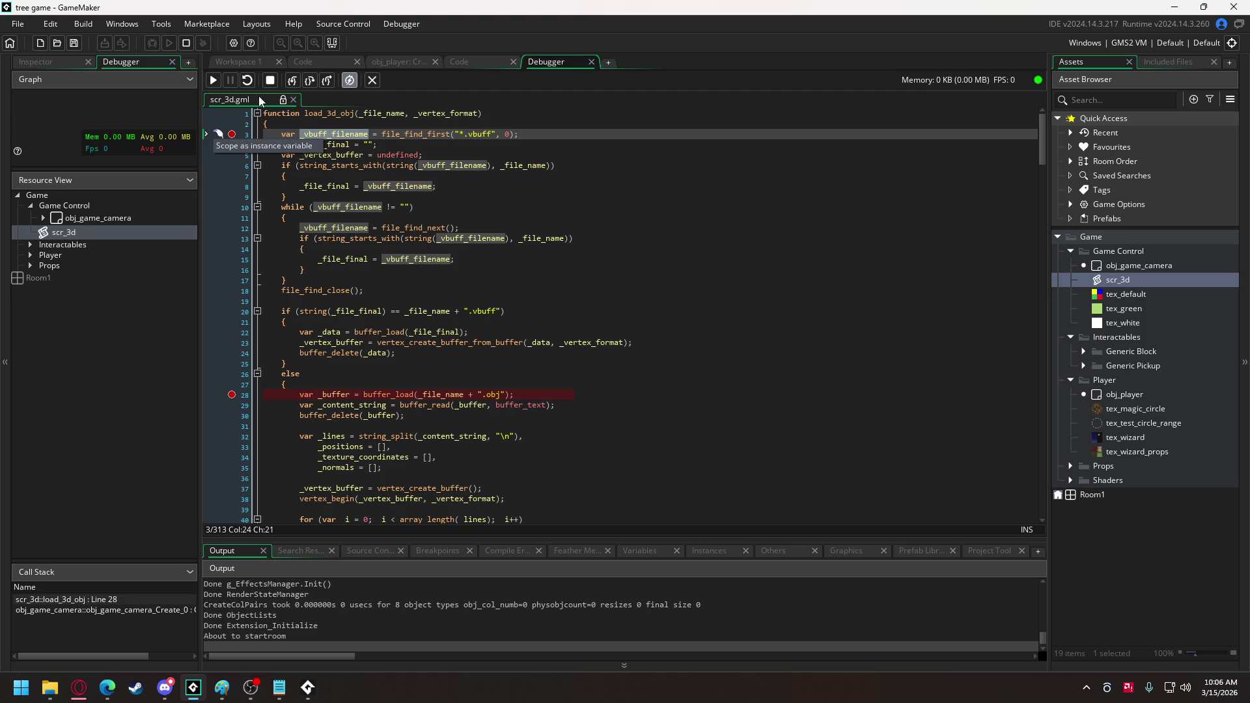
Restart the debug session and remove the line 3 breakpoint.
left_click(270, 80)
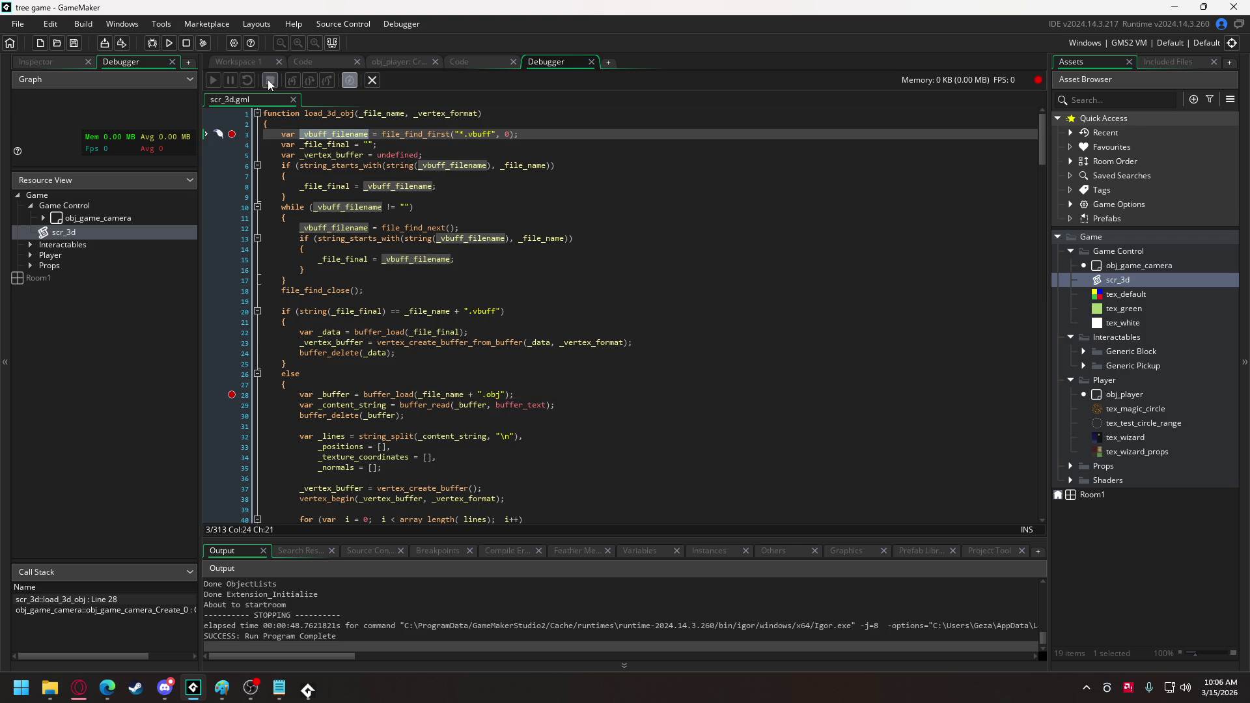
left_click(151, 43)
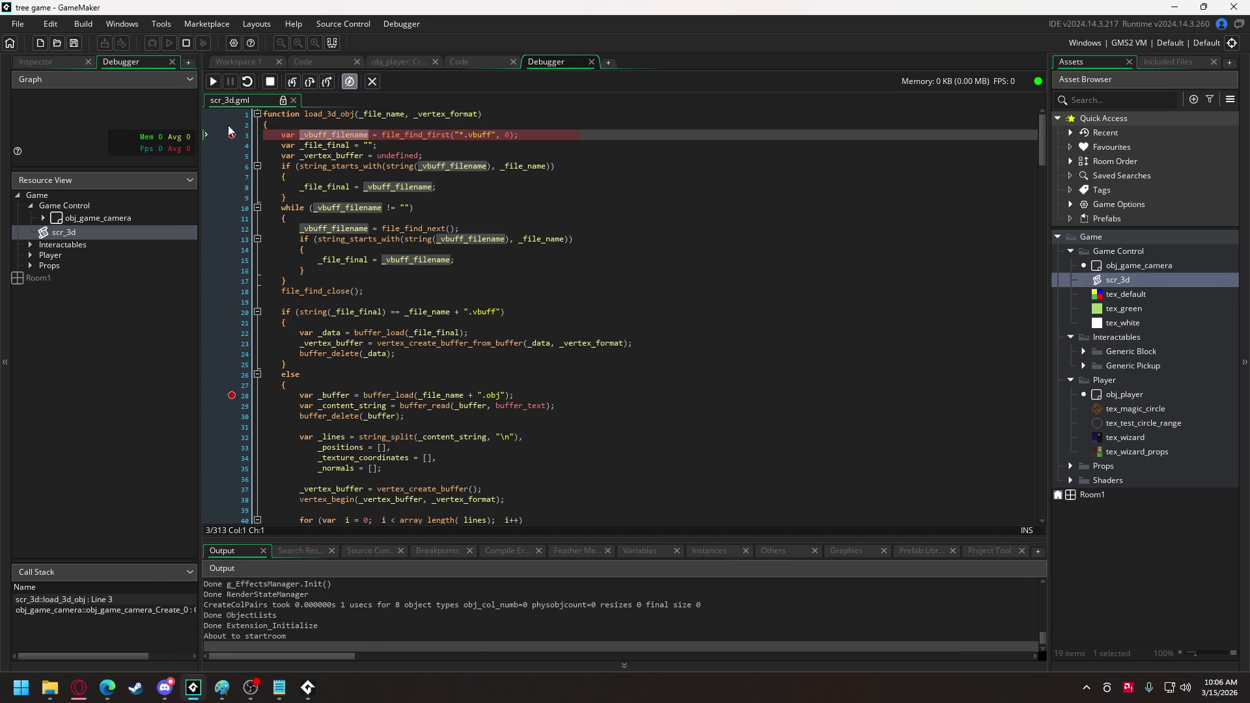
left_click(231, 135)
Break on the wizard_limb load at line 239 of obj_game_camera Create, then continue execution.
left_click(399, 64)
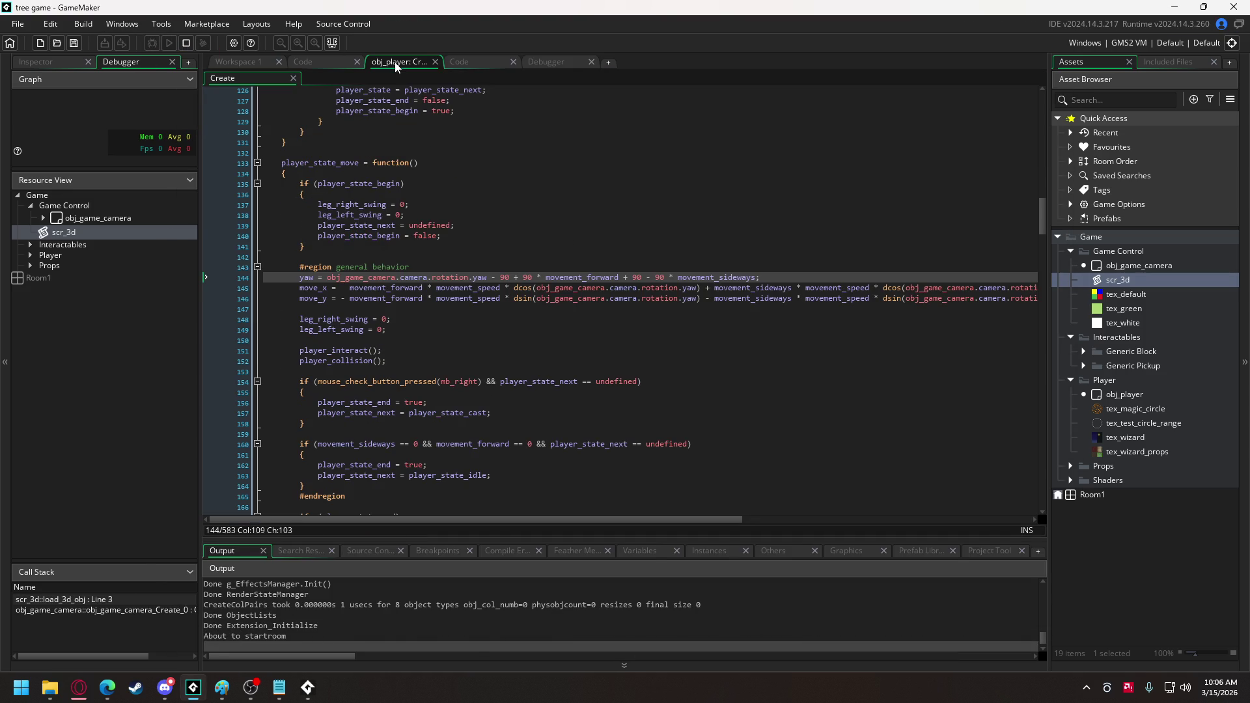
left_click(314, 63)
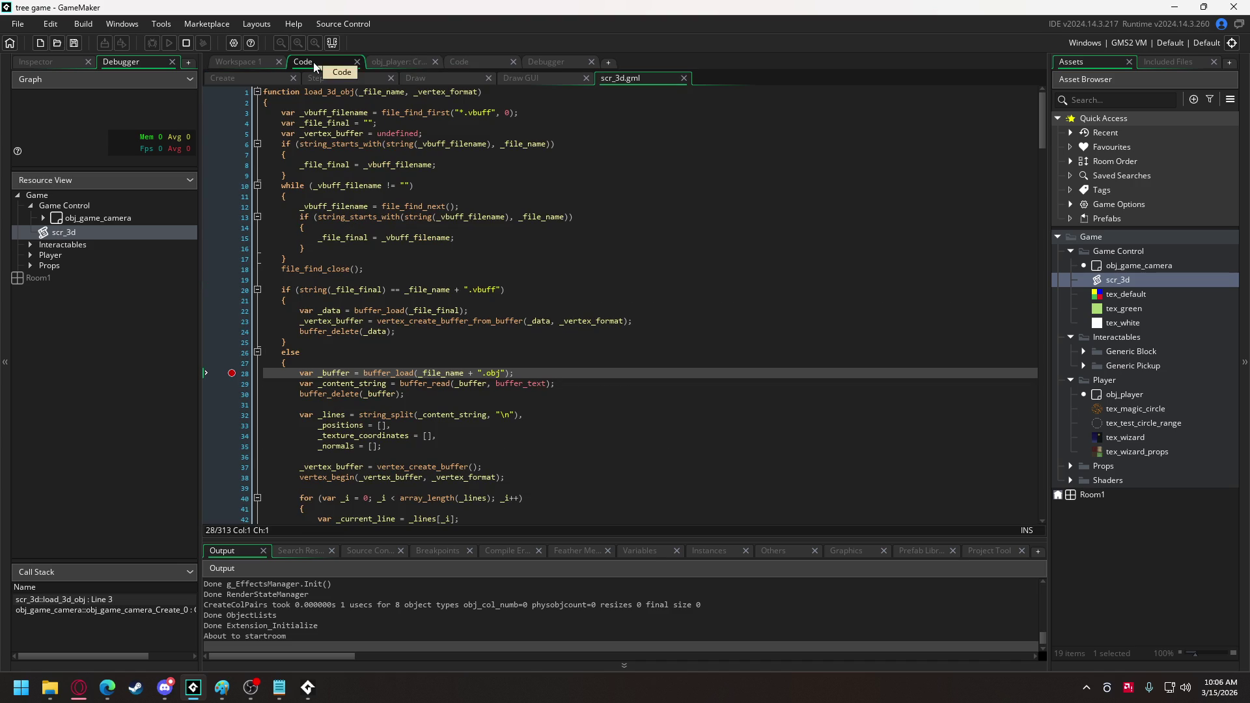
left_click_drag(641, 68, 641, 64)
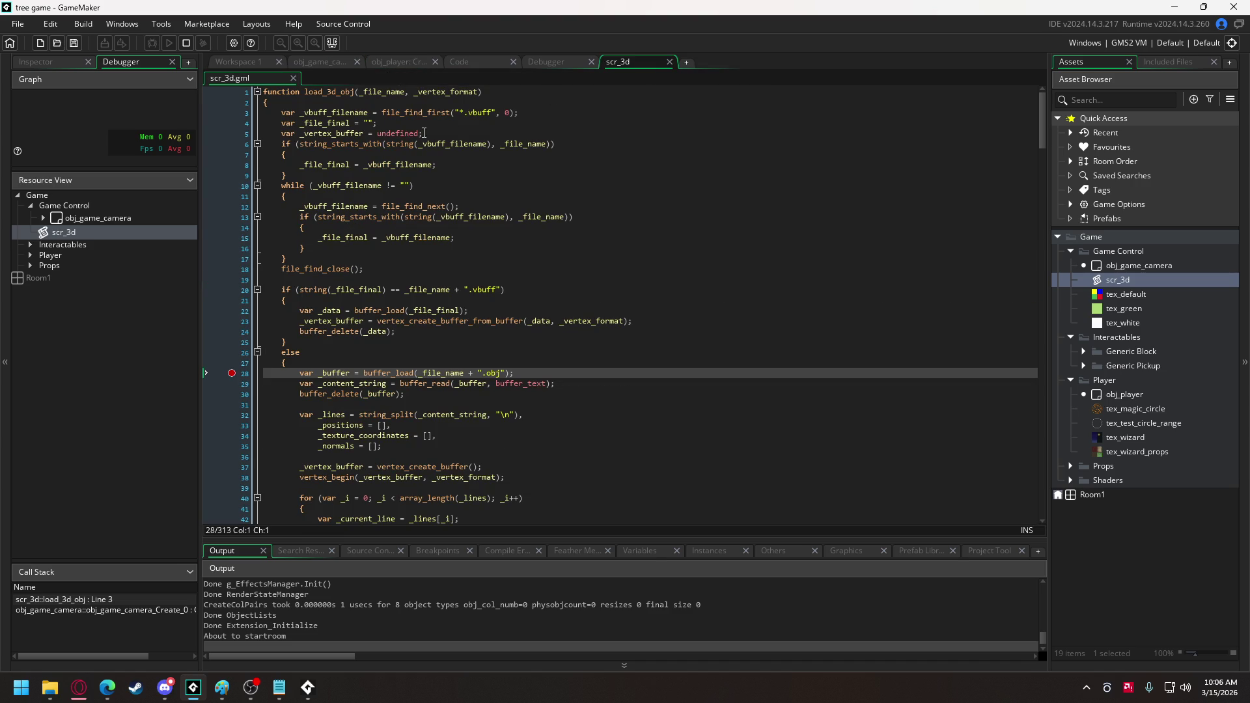
left_click(330, 65)
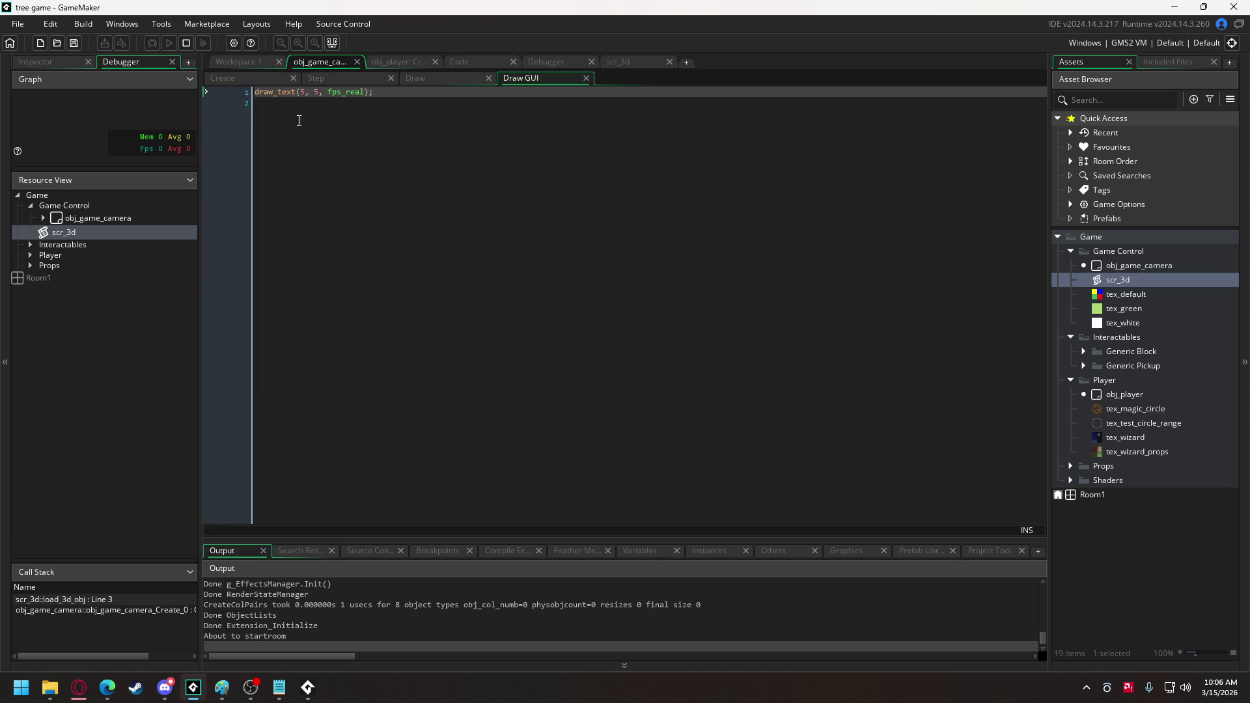
left_click(257, 80)
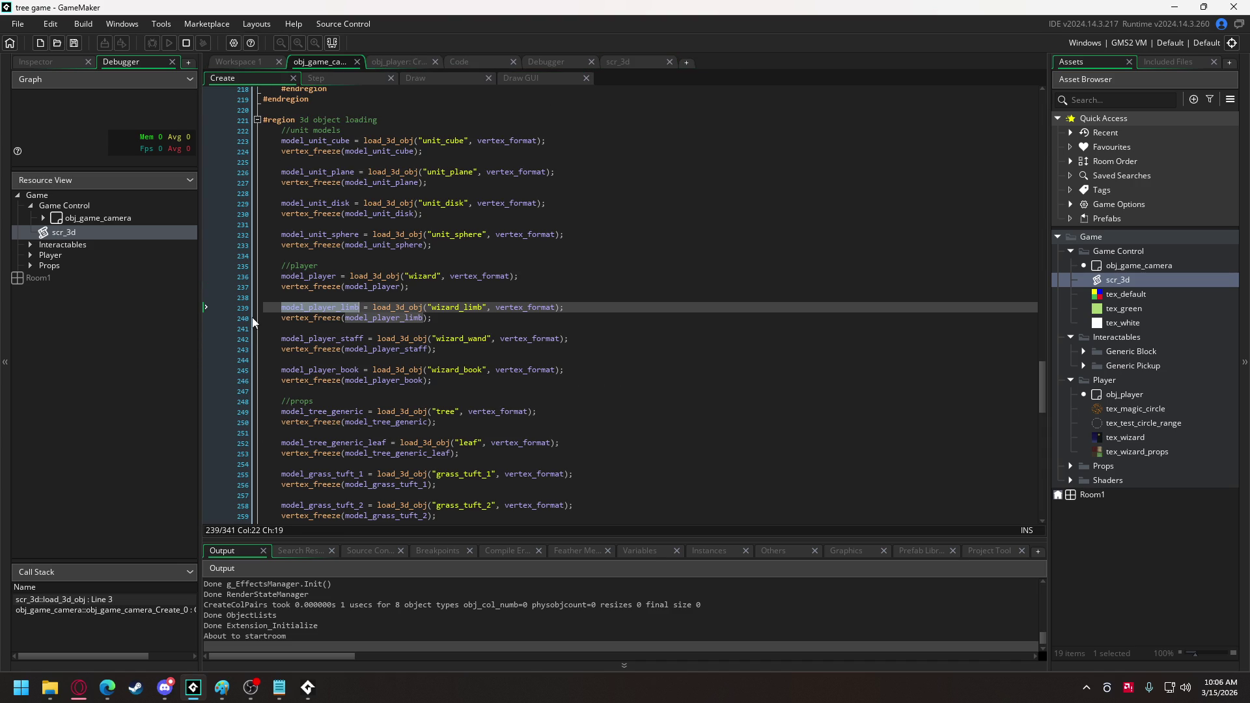
left_click(231, 308)
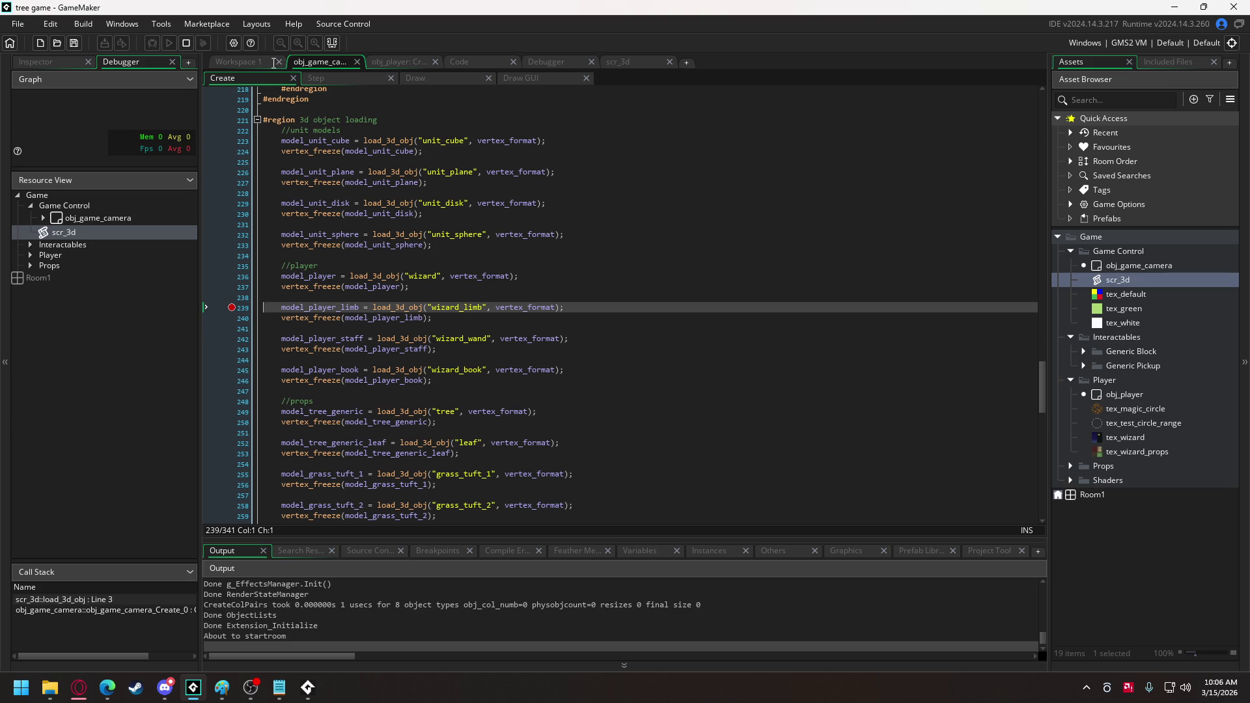
left_click(543, 63)
left_click(213, 82)
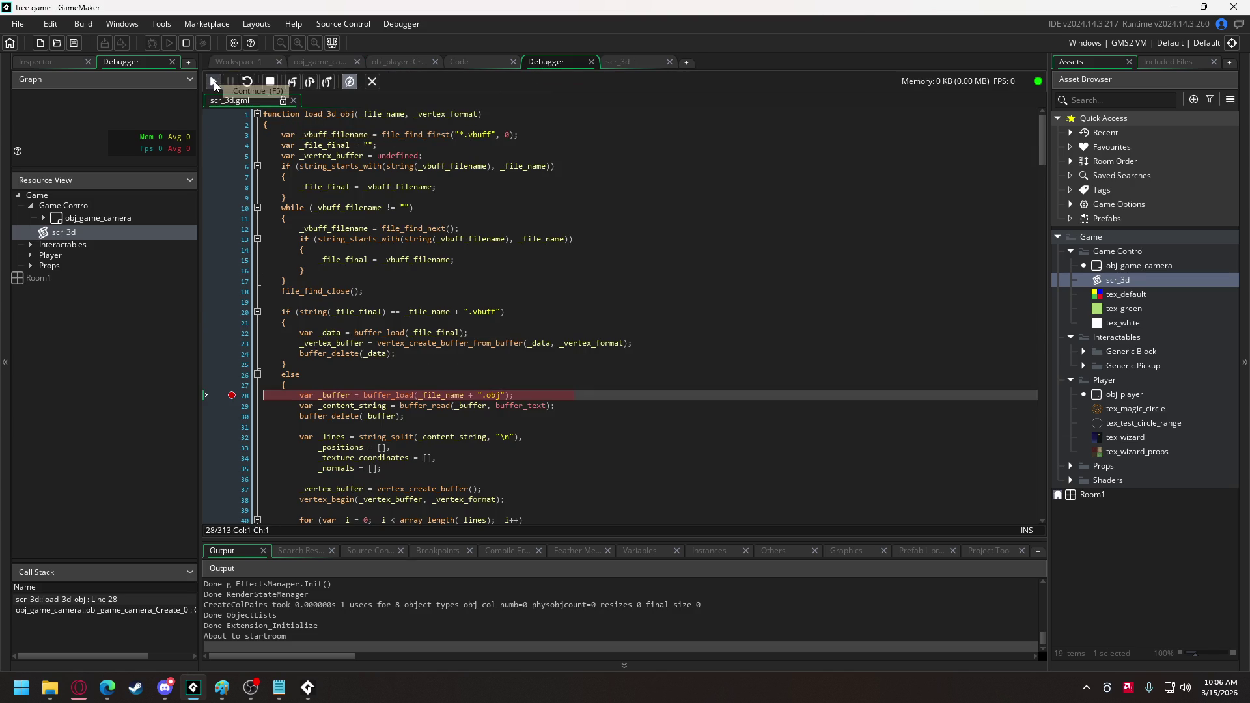
Continue past line 28, dismiss the vertex buffer save prompt, quit, and start another debug run.
left_click(214, 83)
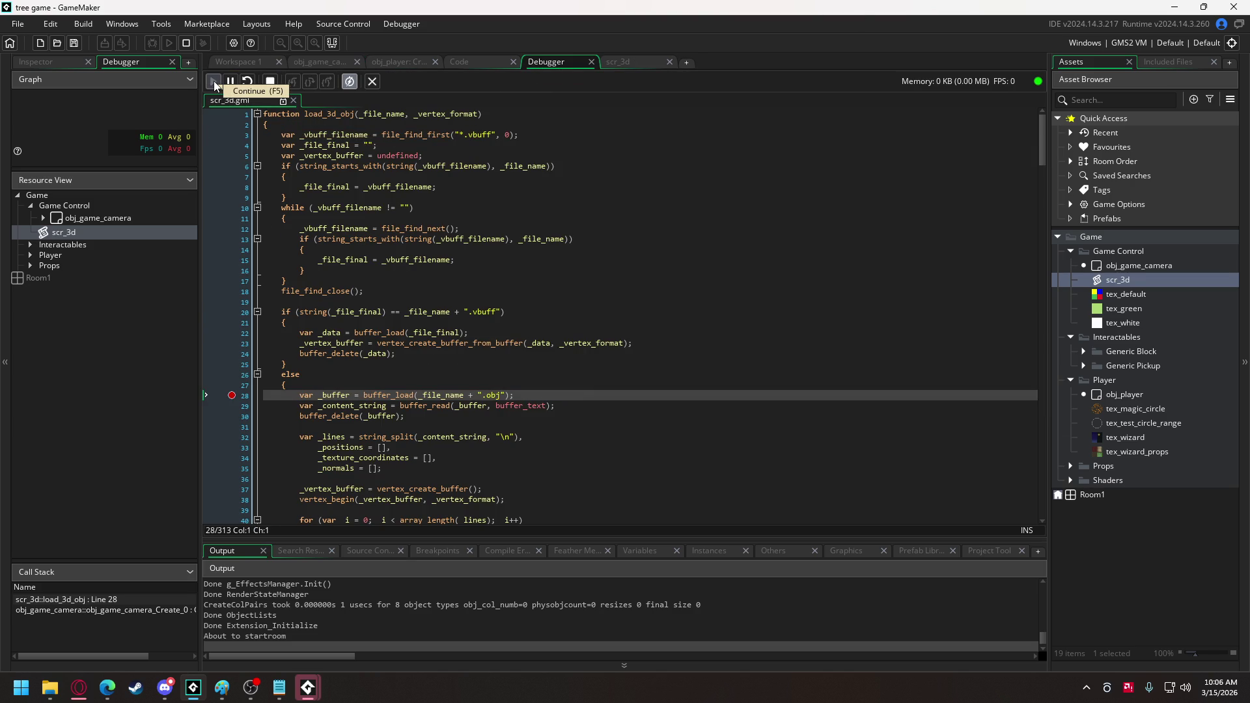
mouse_move(308, 688)
left_click(339, 616)
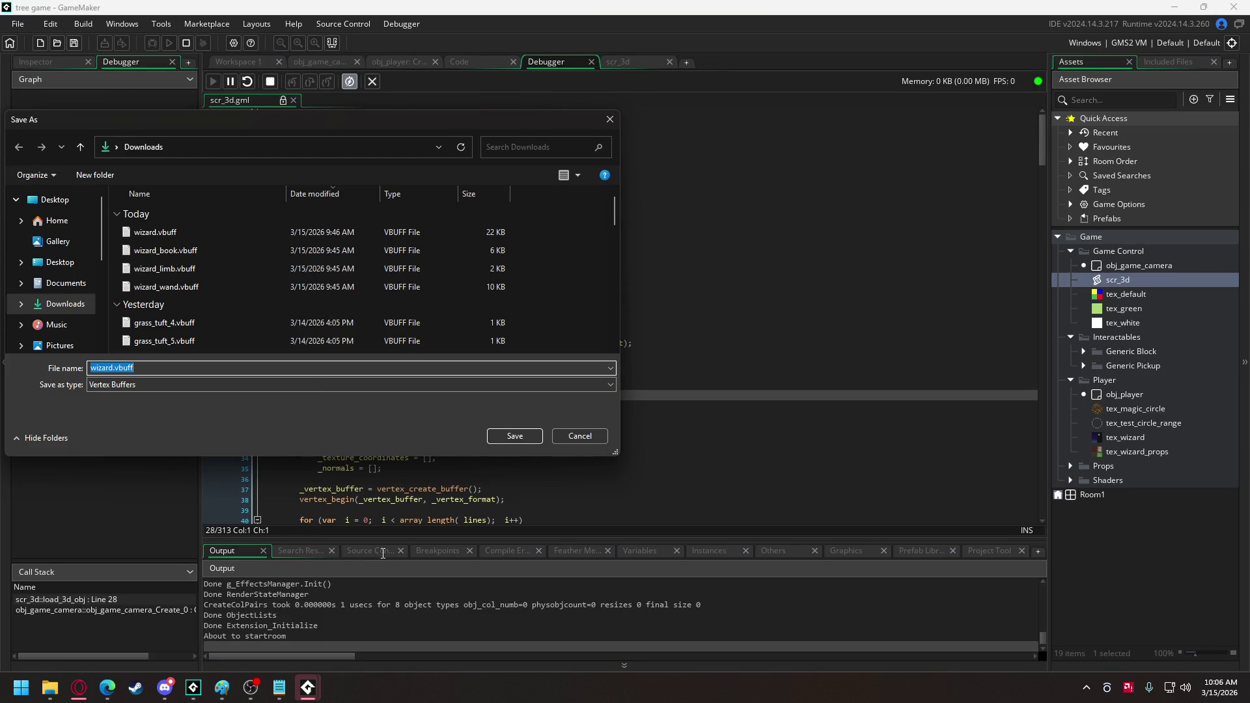
left_click(576, 436)
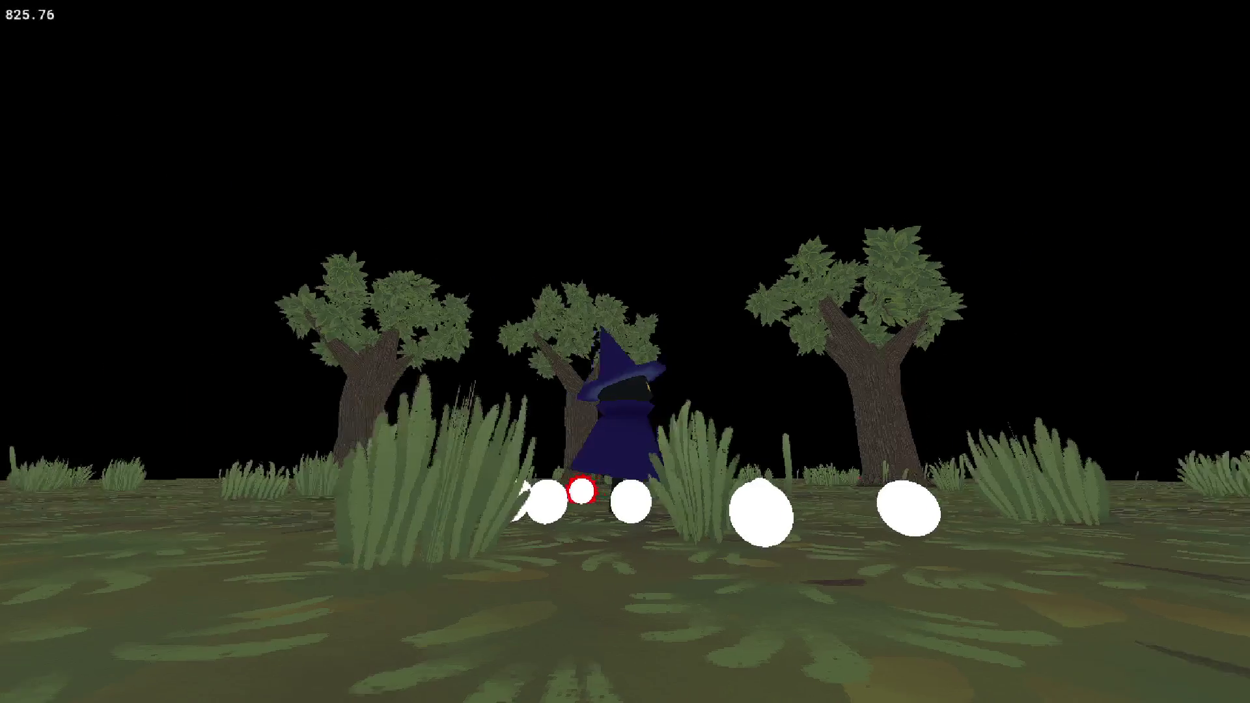
key("Escape")
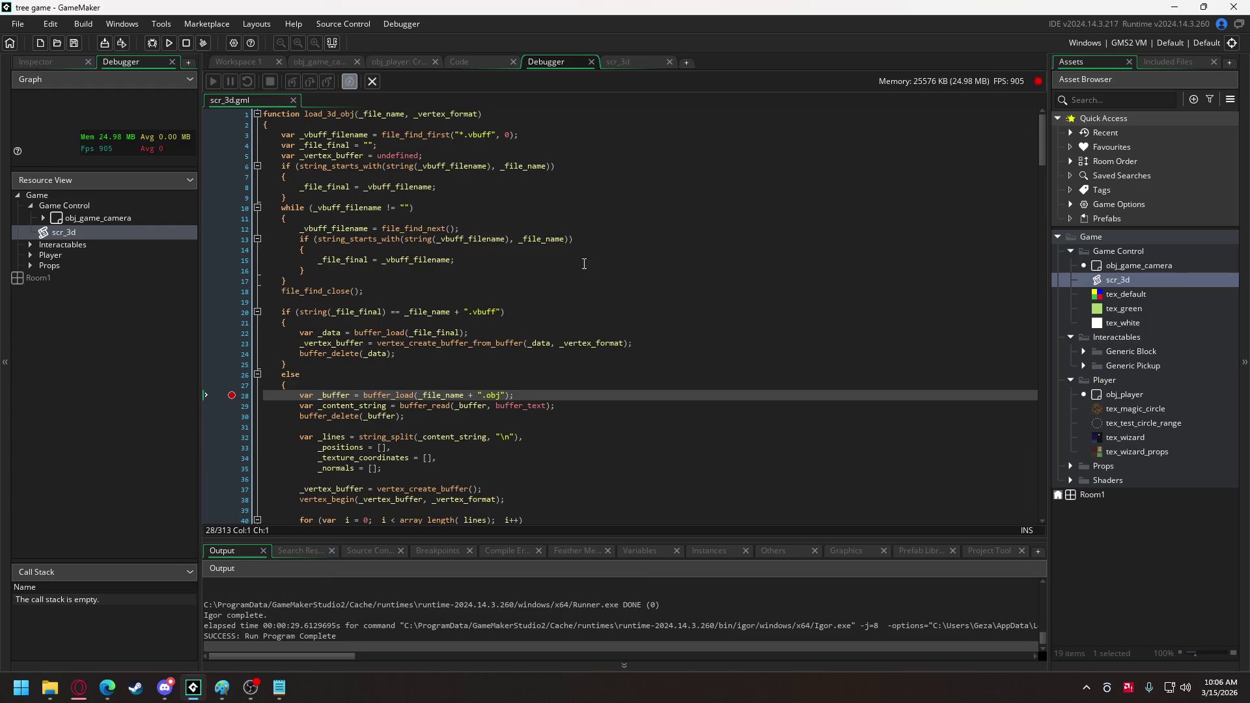
left_click(153, 43)
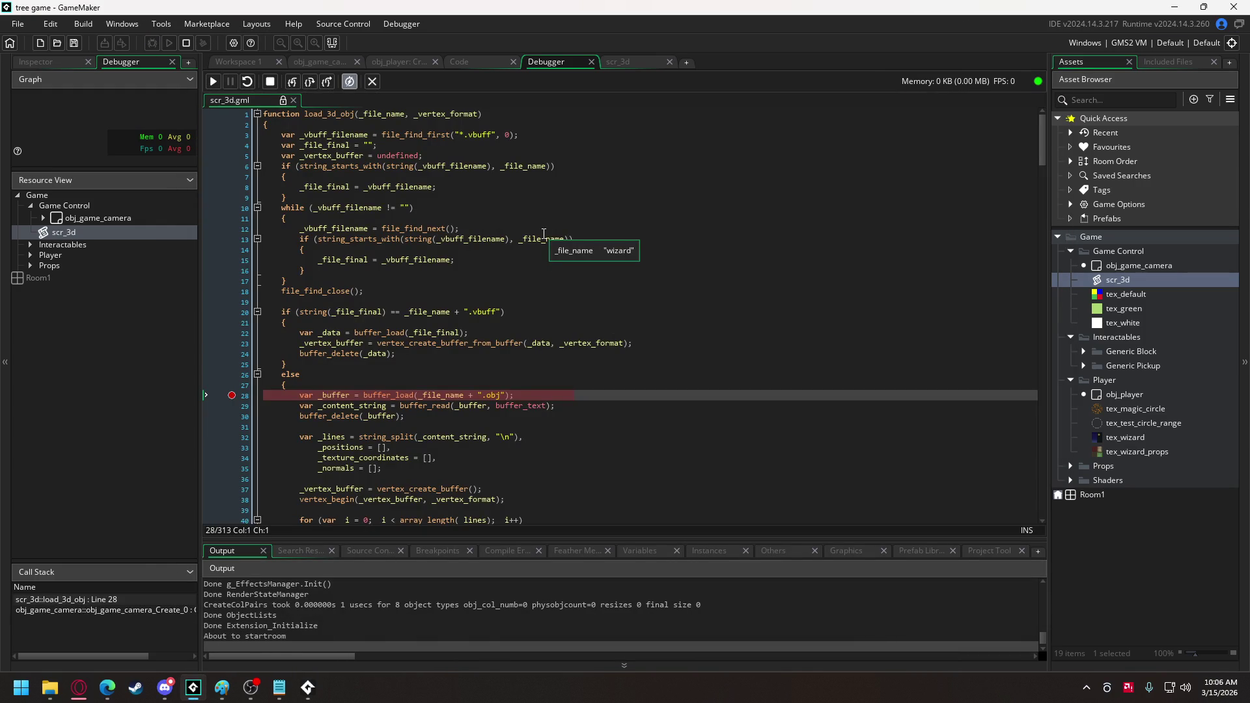
In the camera's Create event, move the breakpoint from line 239 to the wizard load on line 236.
left_click(319, 61)
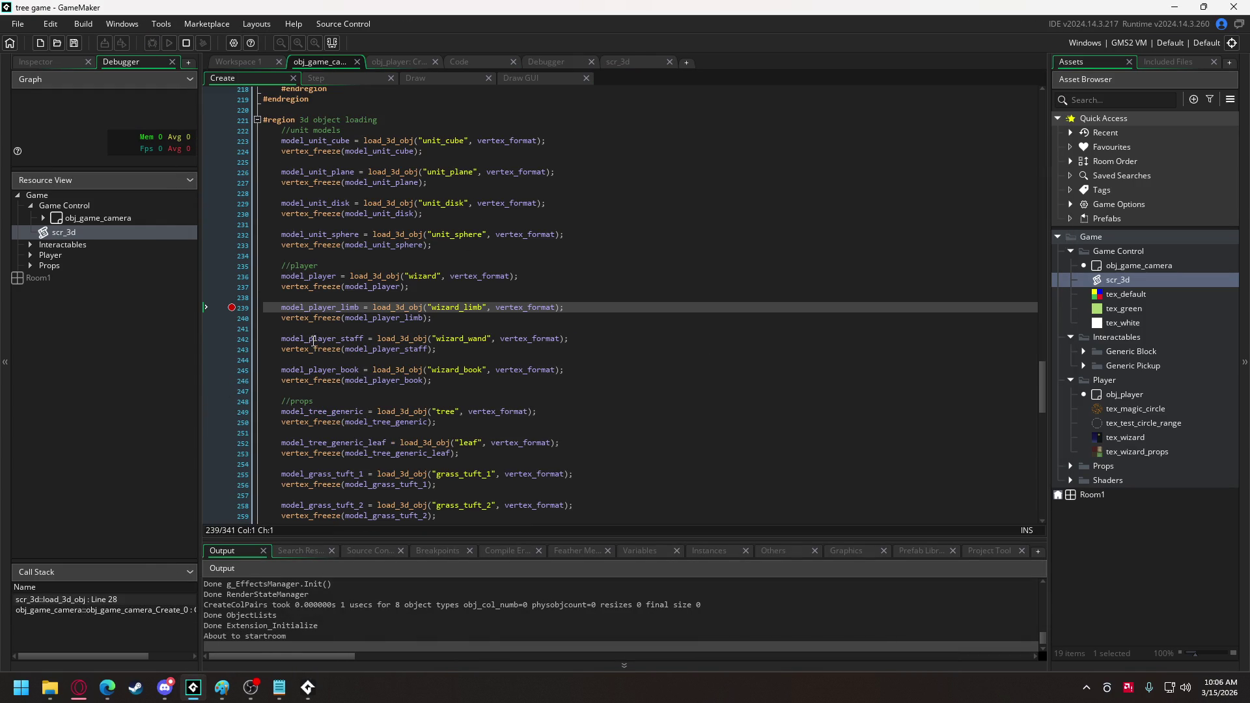
mouse_move(307, 322)
scroll(323, 318, "up", 4)
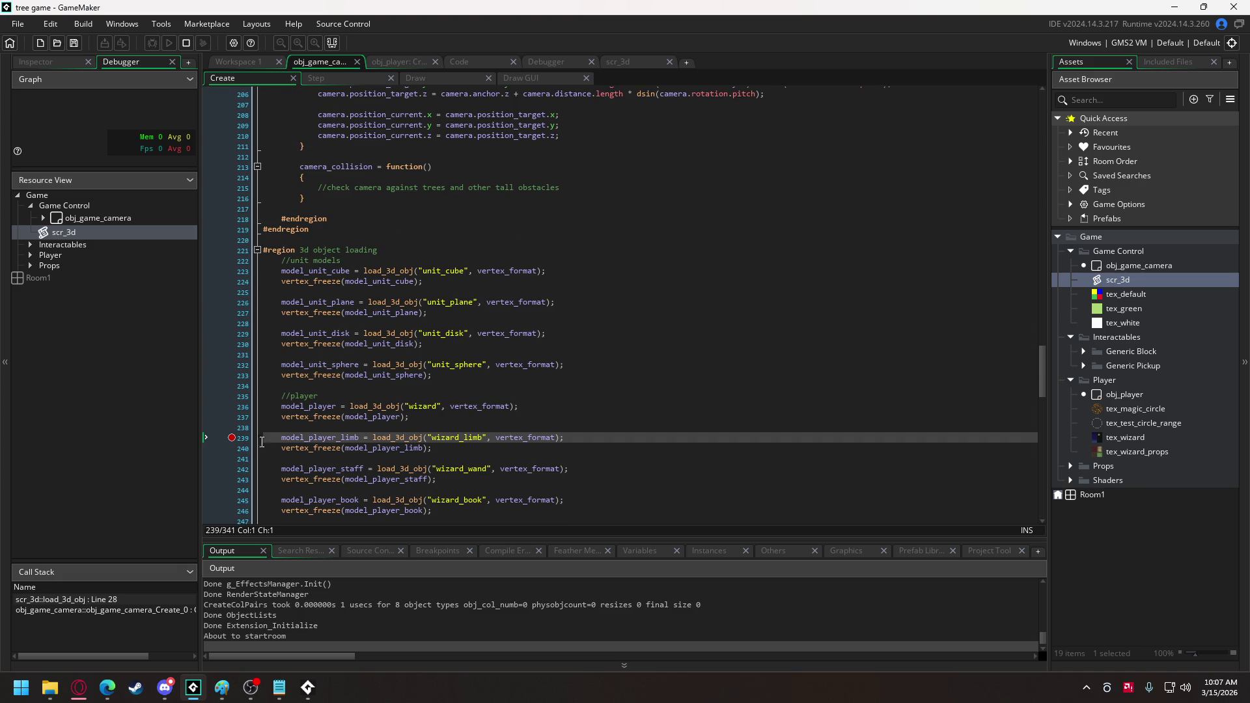
left_click(233, 438)
left_click(232, 406)
Restart the debug run and step into the load_3d_obj call.
left_click(186, 42)
left_click(186, 43)
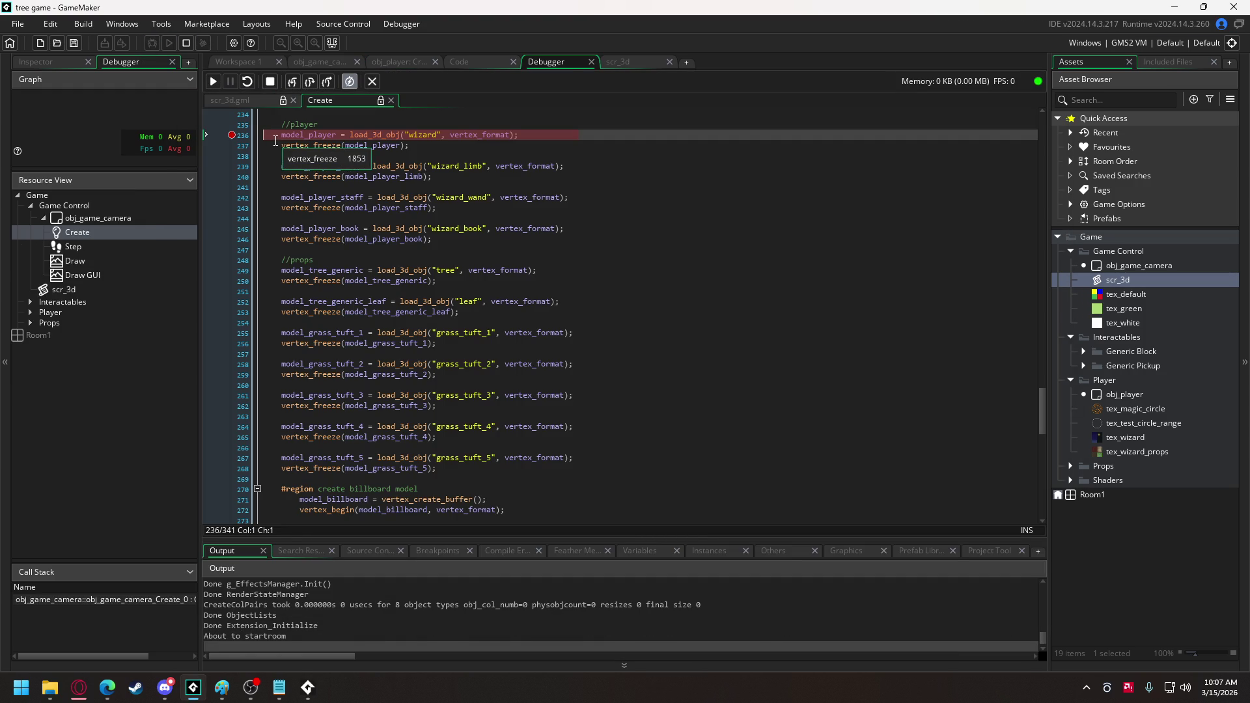
left_click(293, 82)
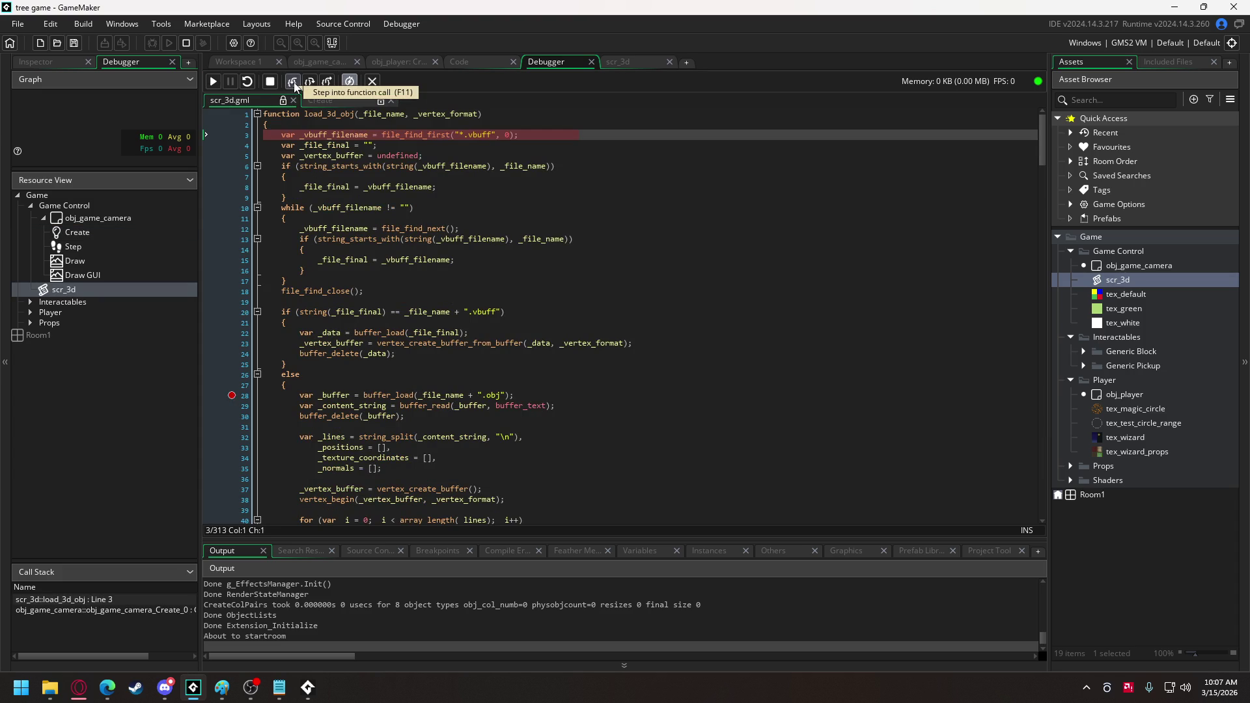
Step three lines to the while loop in load_3d_obj and inspect the variable values.
left_click(310, 82)
left_click(309, 82)
left_click(310, 82)
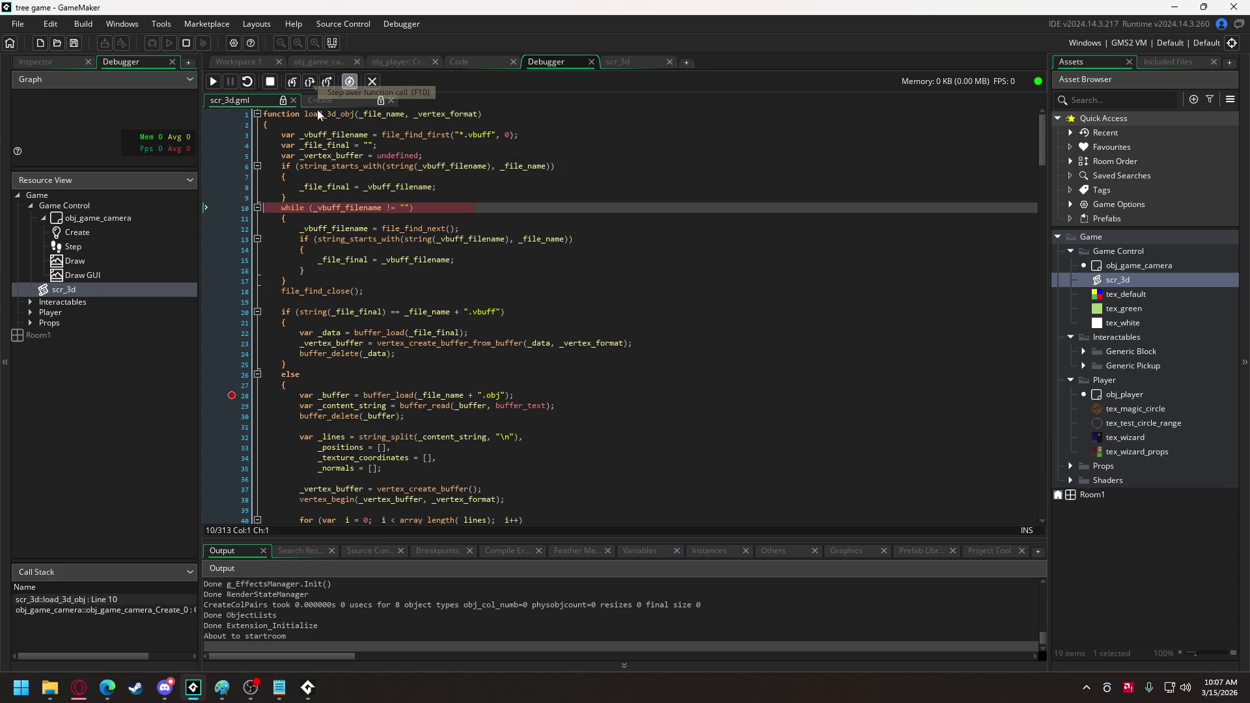
mouse_move(349, 135)
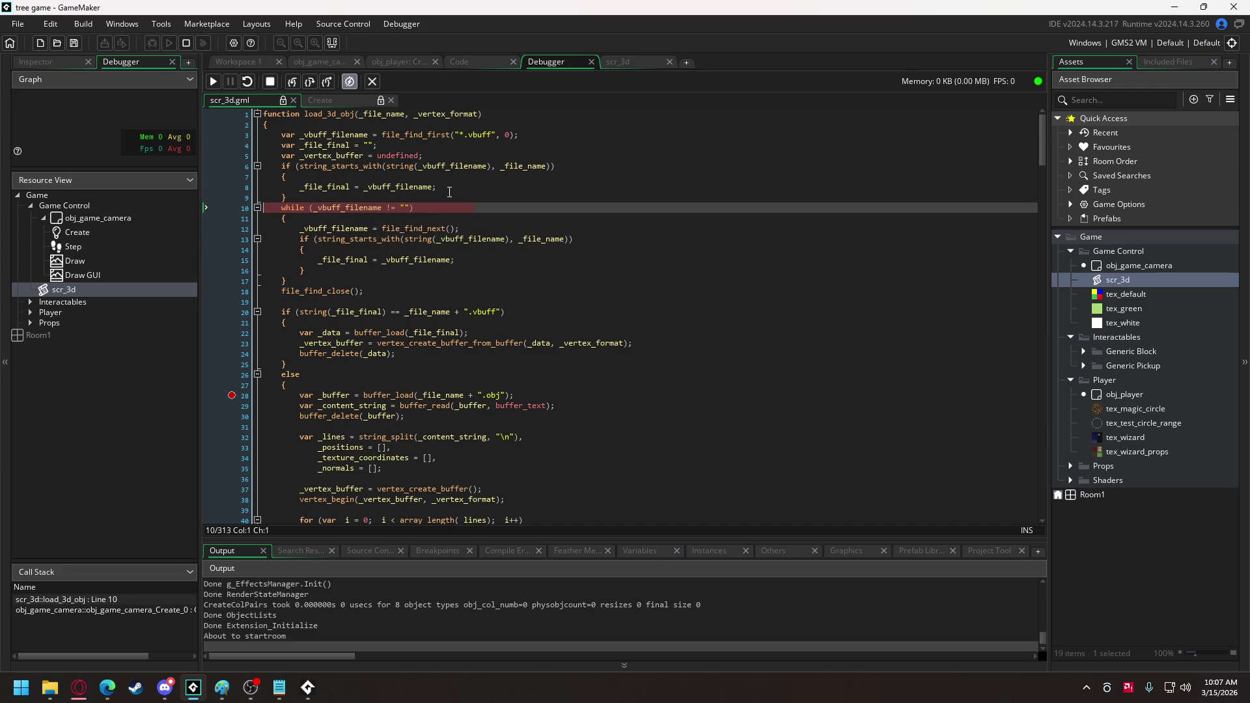
mouse_move(455, 167)
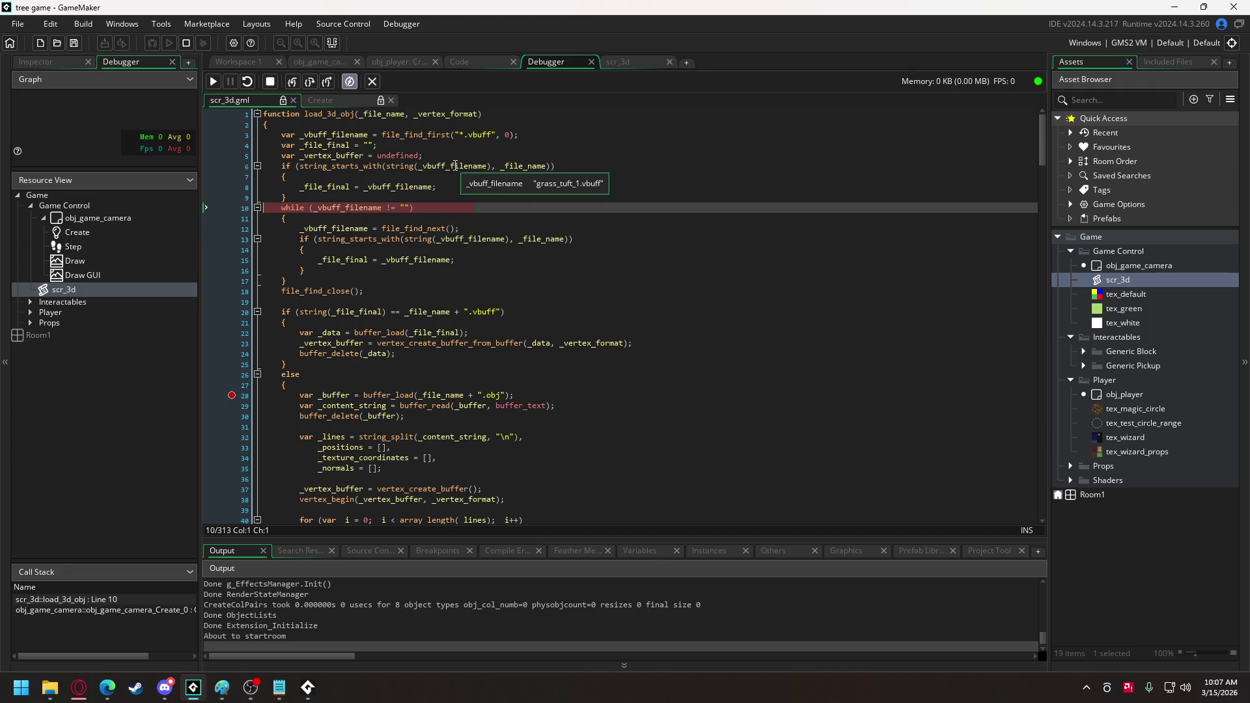
mouse_move(530, 161)
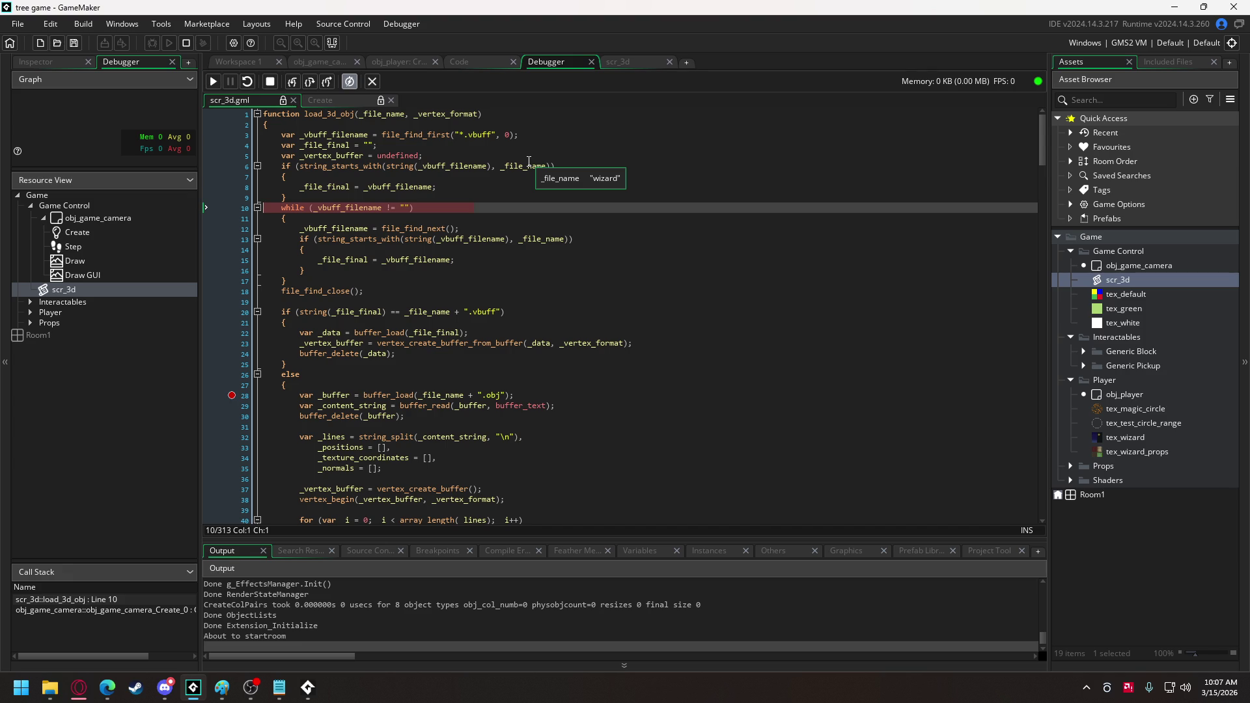
mouse_move(370, 185)
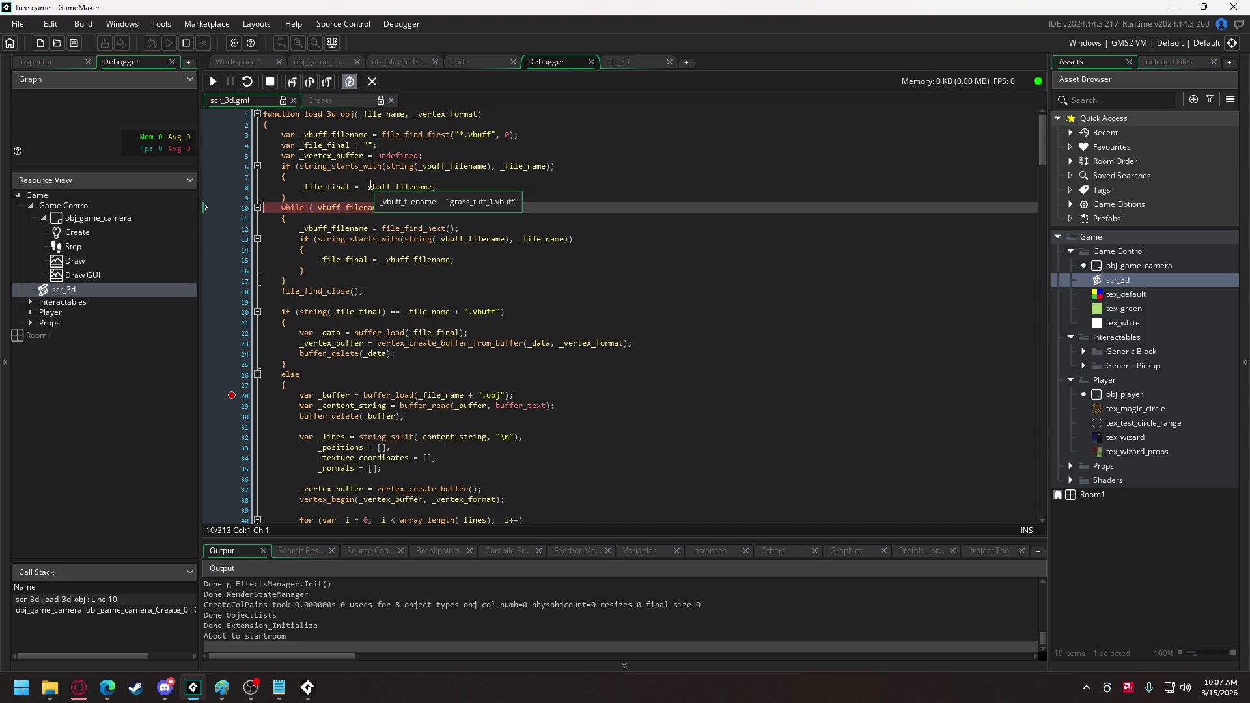
Step into the loop body to the line 13 filename check and show the Included Files list.
left_click(310, 82)
left_click(310, 82)
mouse_move(335, 228)
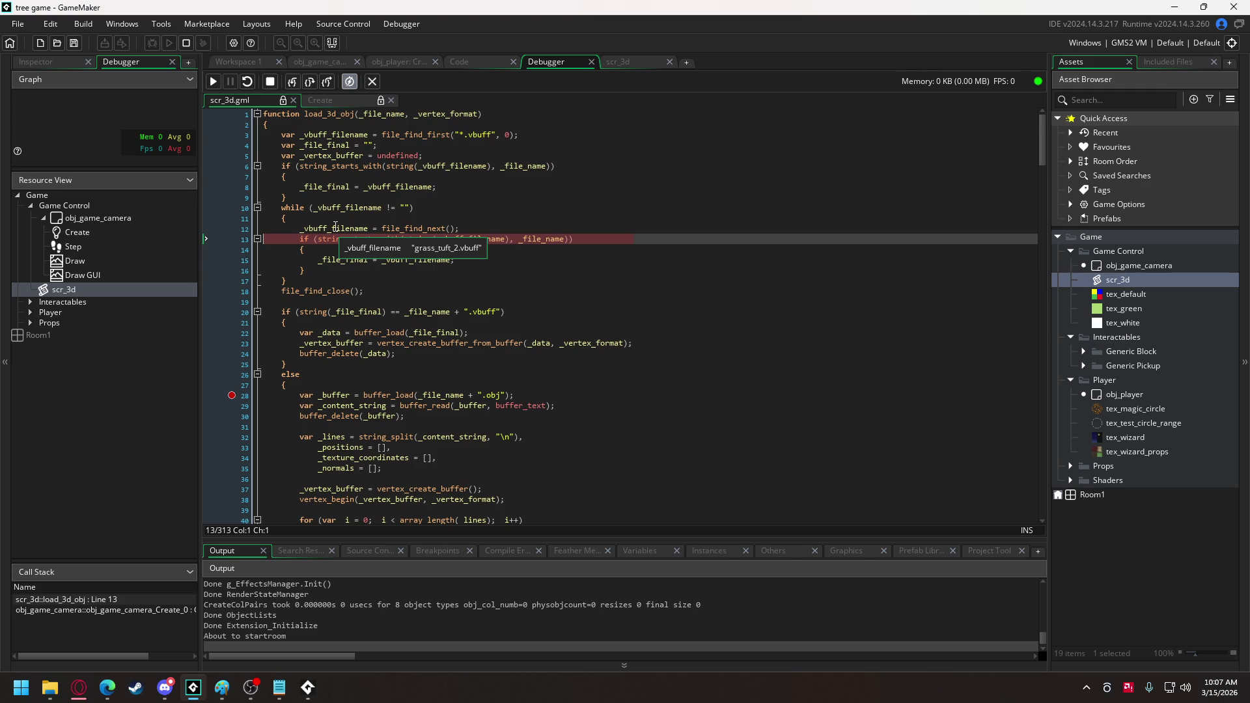
left_click(1160, 65)
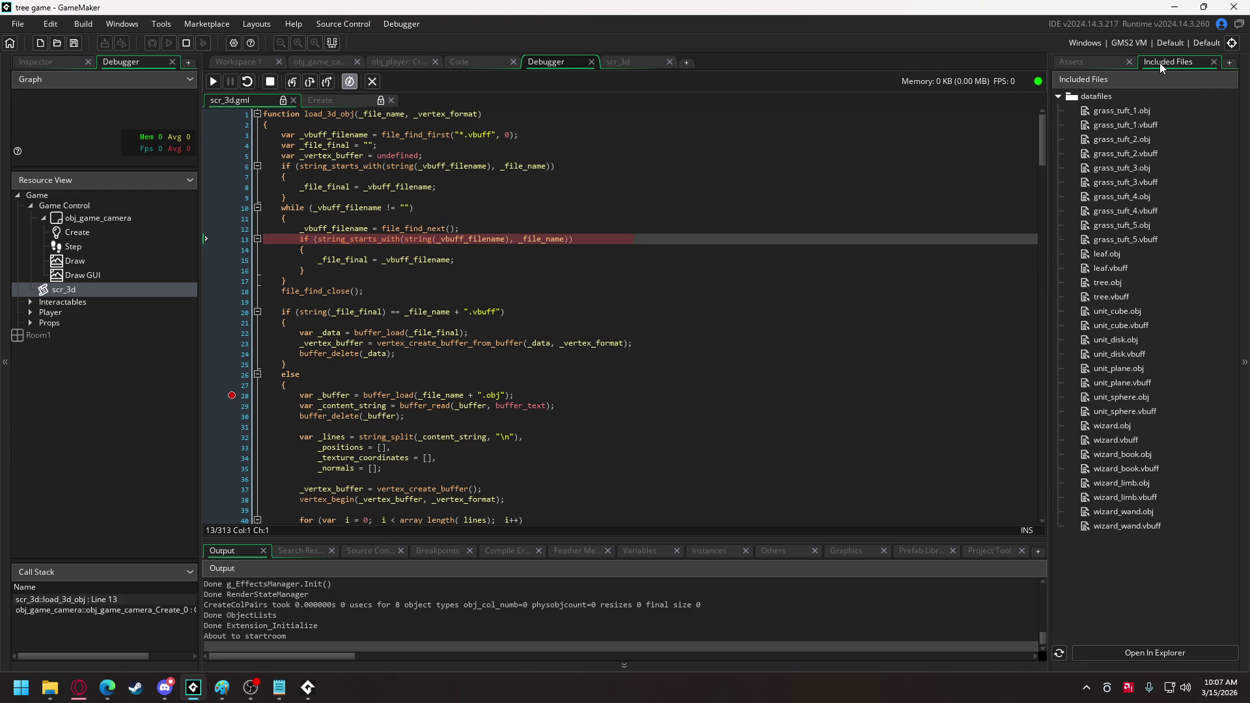
Step through the search loop past the grass tuft, tree, unit_cube and unit_plane vbuff files.
mouse_move(327, 228)
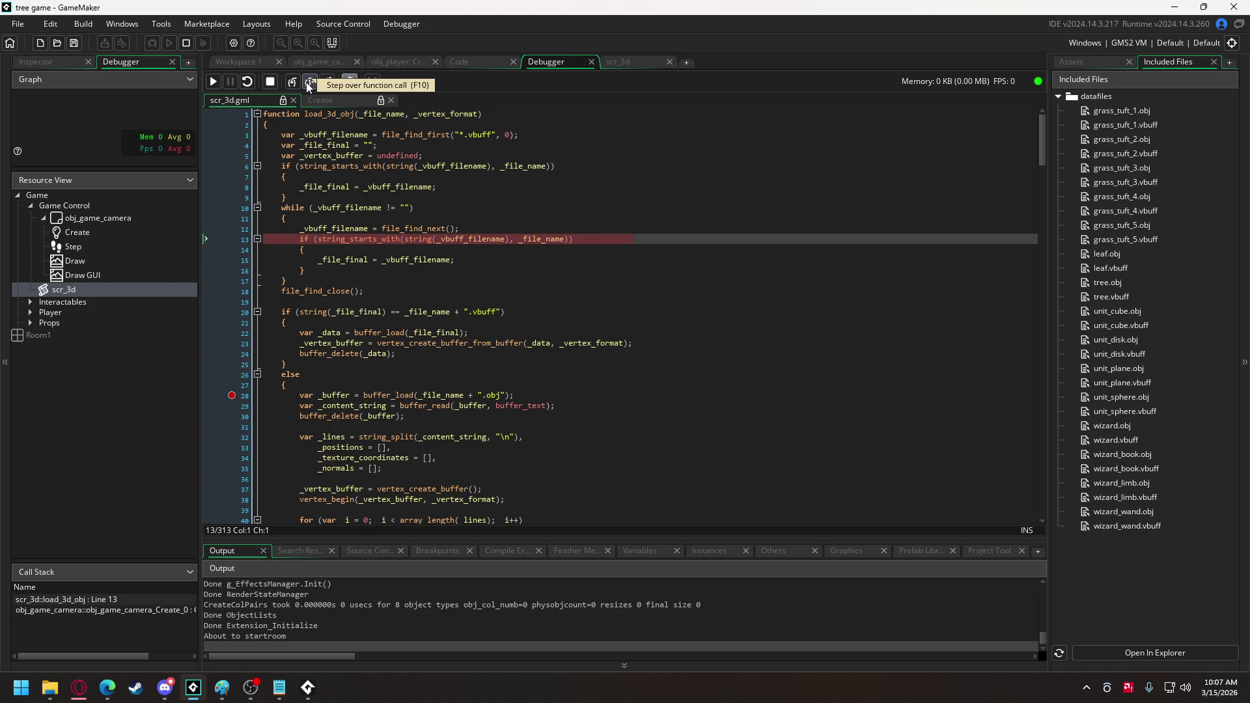
mouse_move(338, 264)
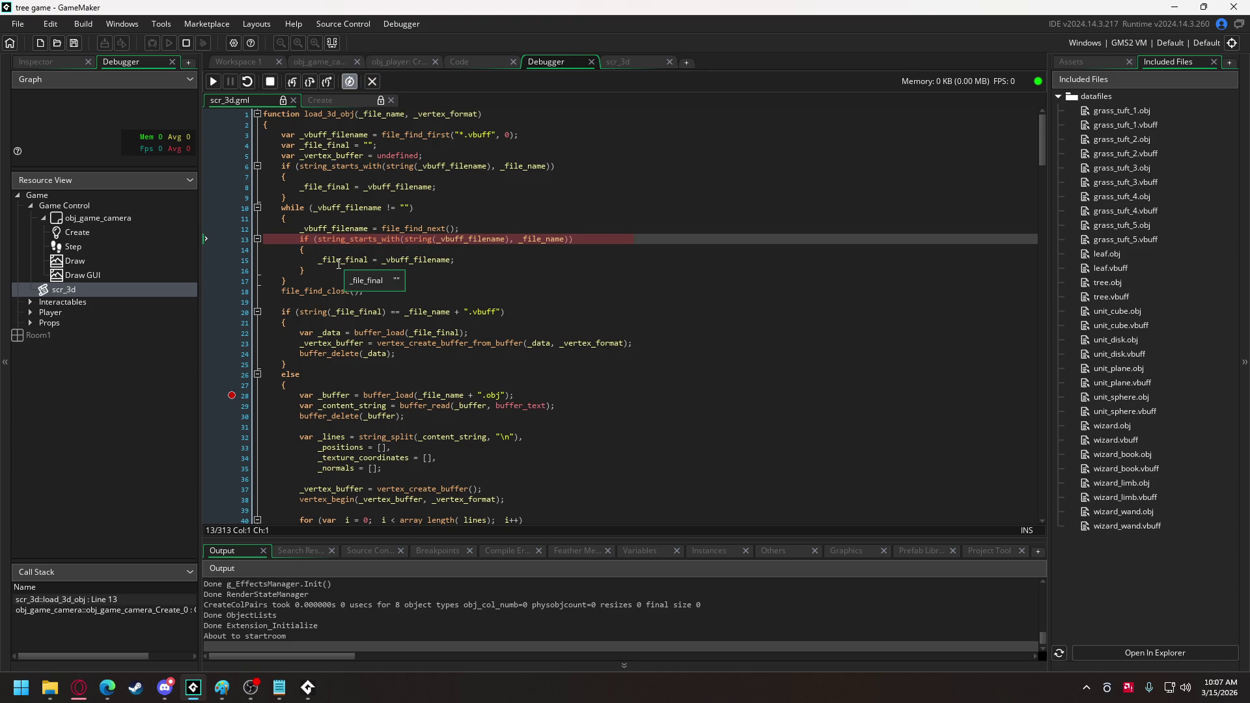
key("F10")
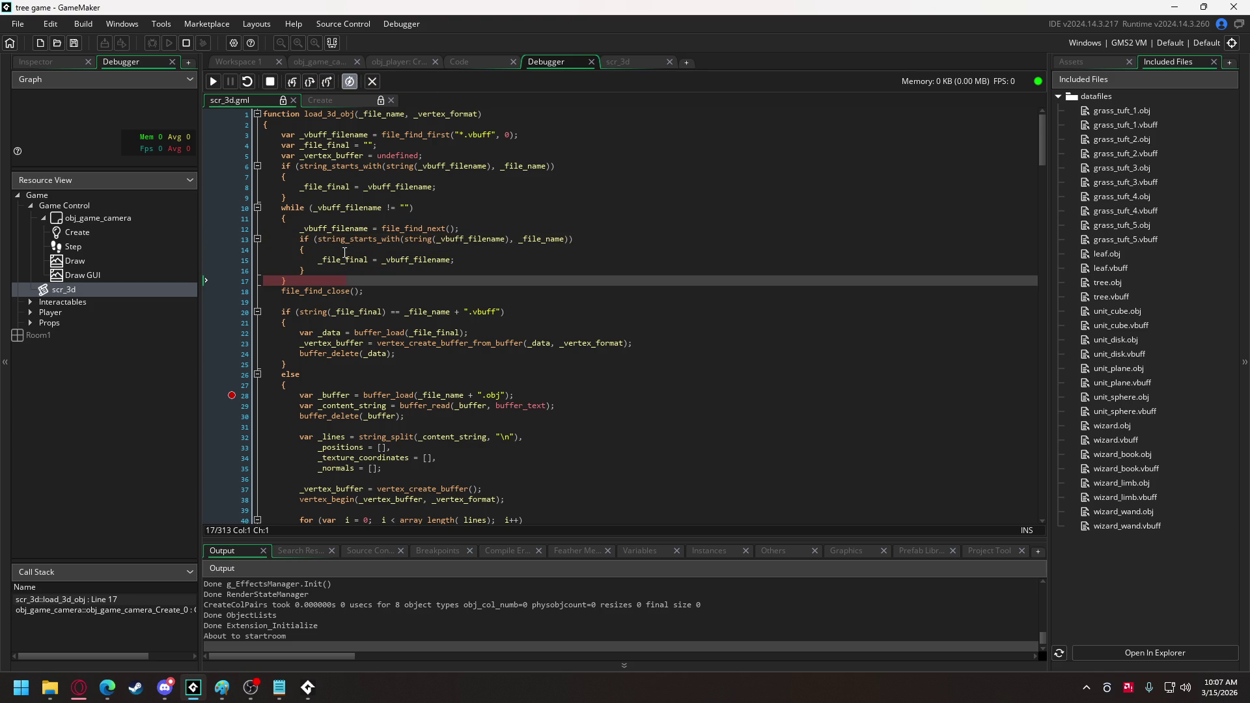
key("F10")
key("F10")
mouse_move(348, 228)
key("F10")
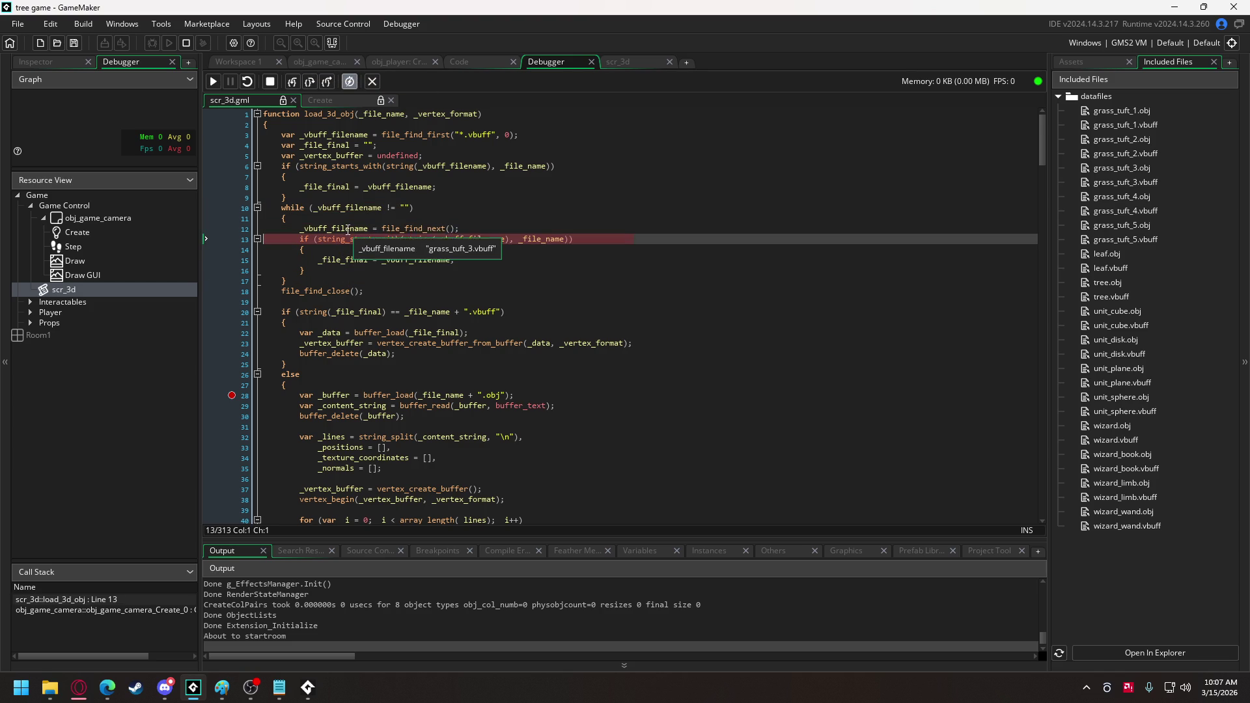
key("F10")
key("F10")
key("F10")
key("F10")
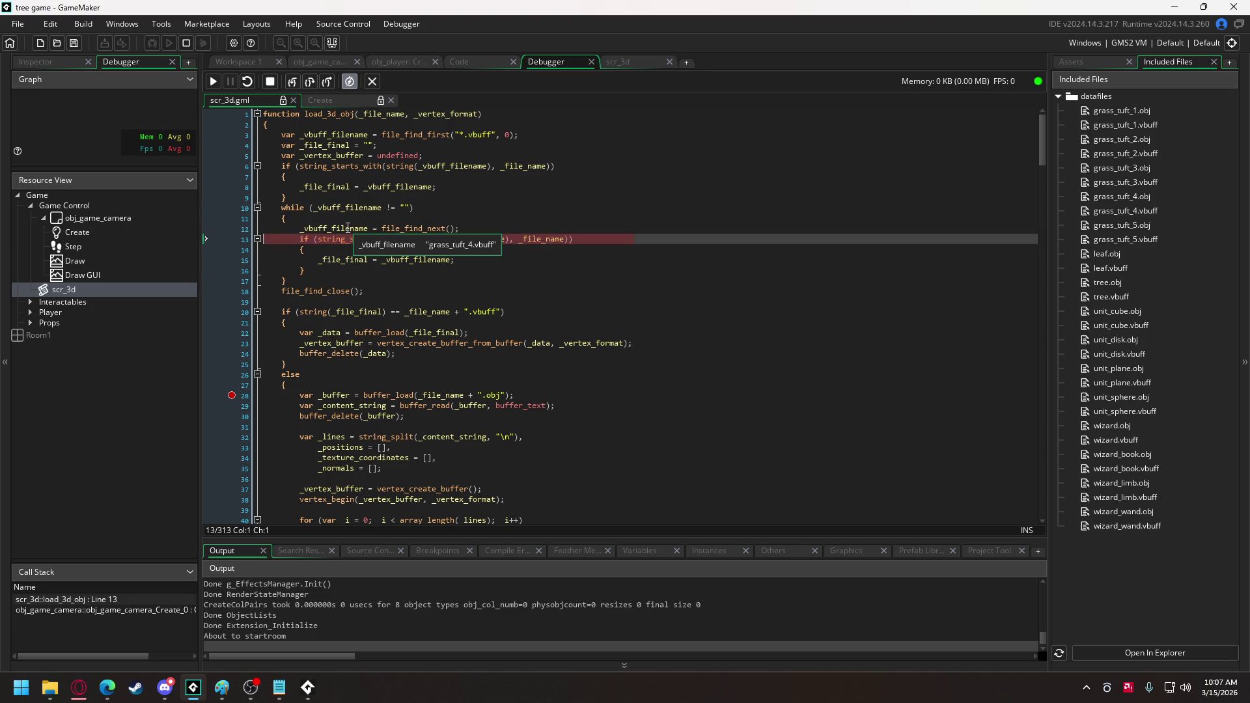
key("F10")
key("F10")
key("F10")
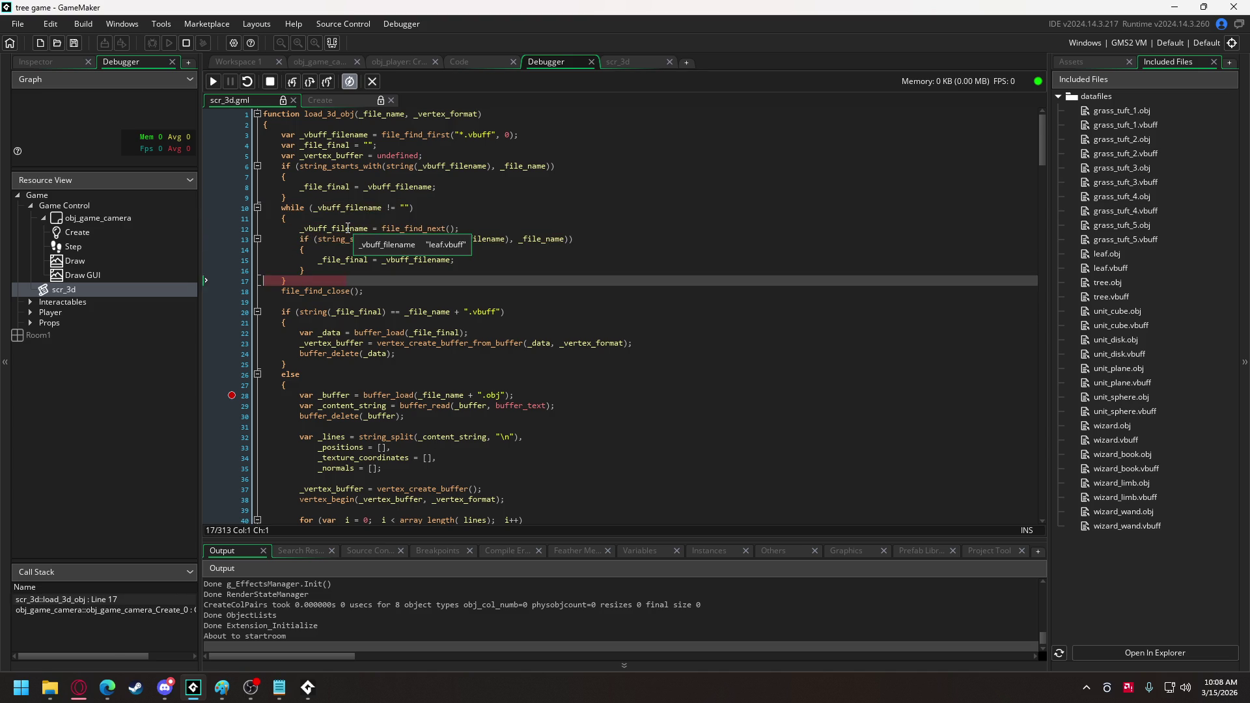
key("F10")
key("F10")
key("F10")
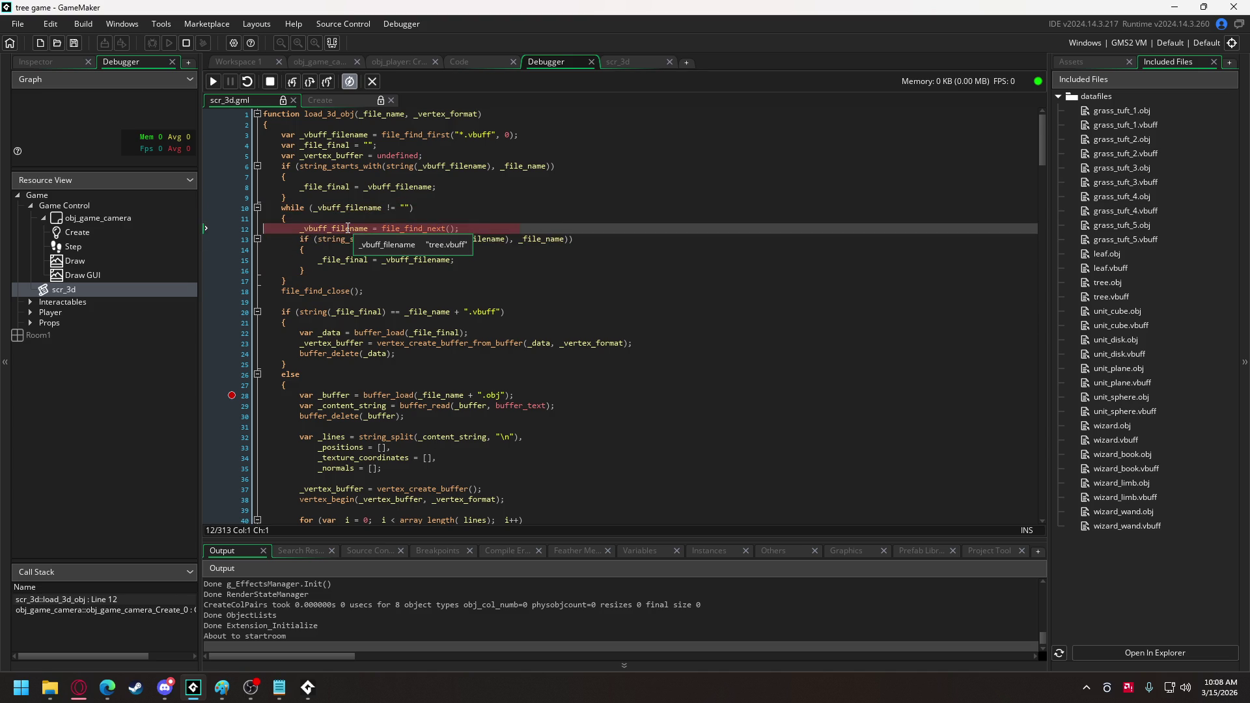
key("F10")
key("F10")
key("F10")
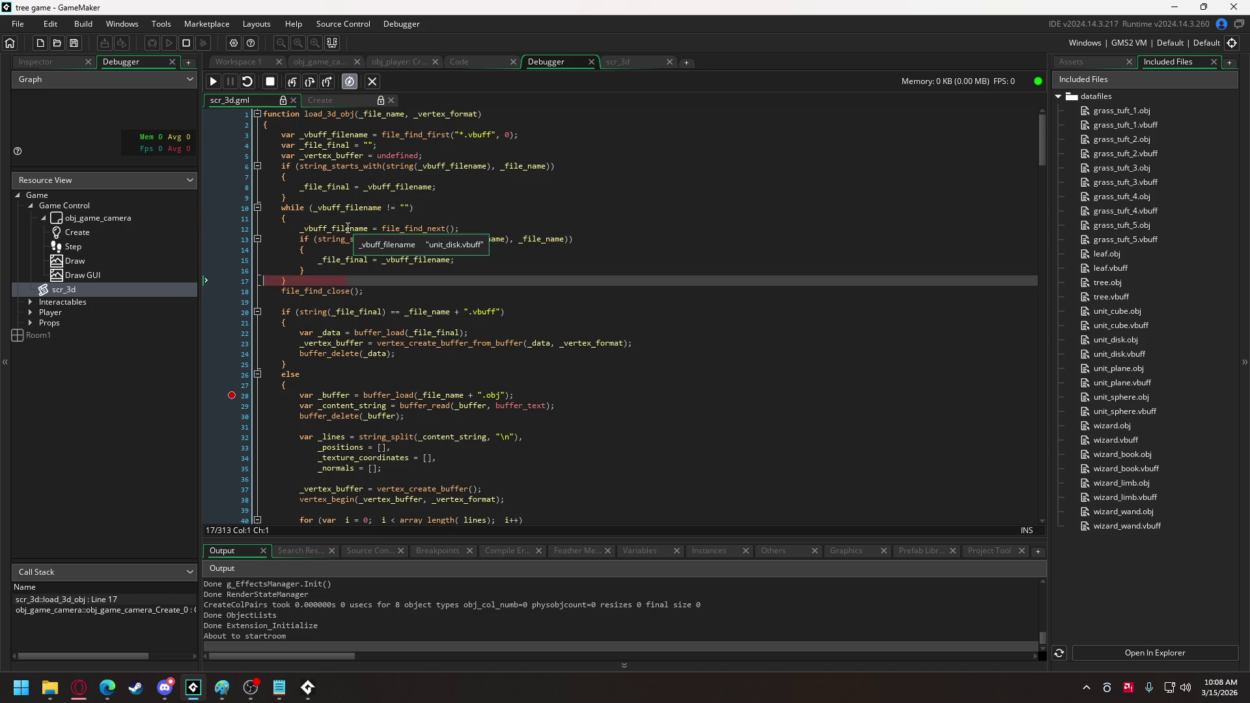
key("F10")
key("F10")
key("F10")
key("F10")
key("F10")
key("F10")
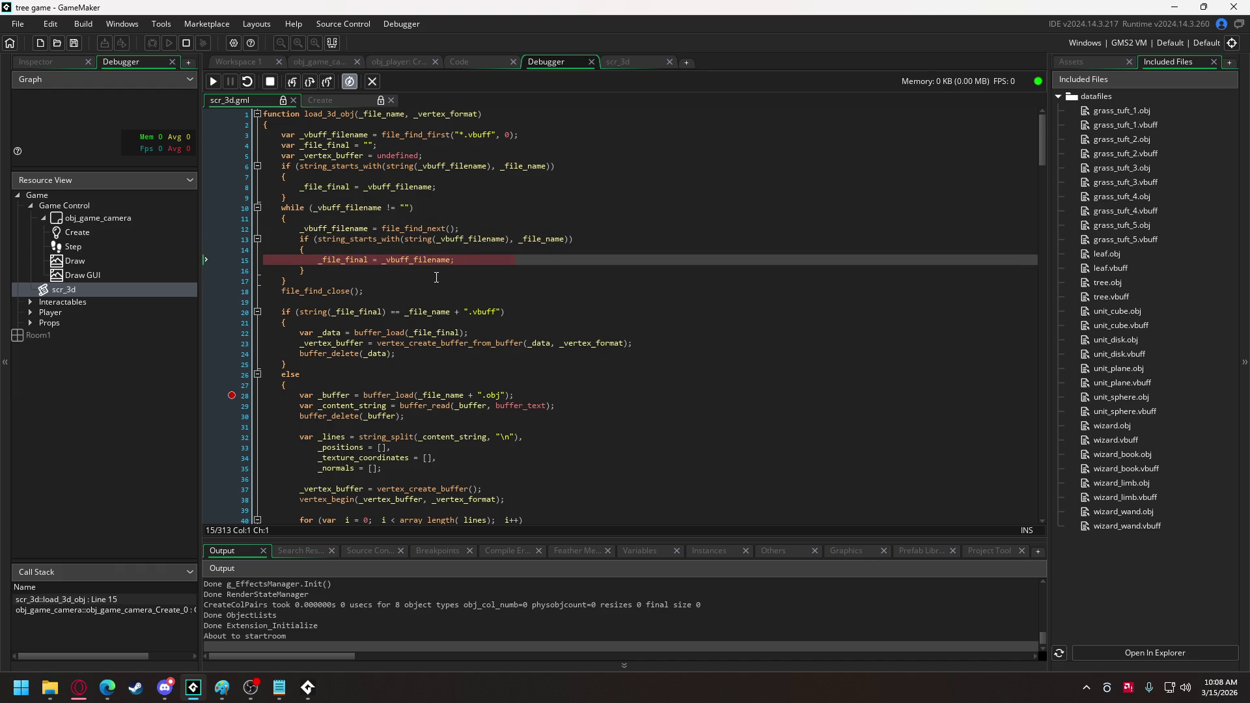
Confirm _vbuff_filename reads wizard.vbuff, step past storing _file_final, and return to line 10.
mouse_move(462, 239)
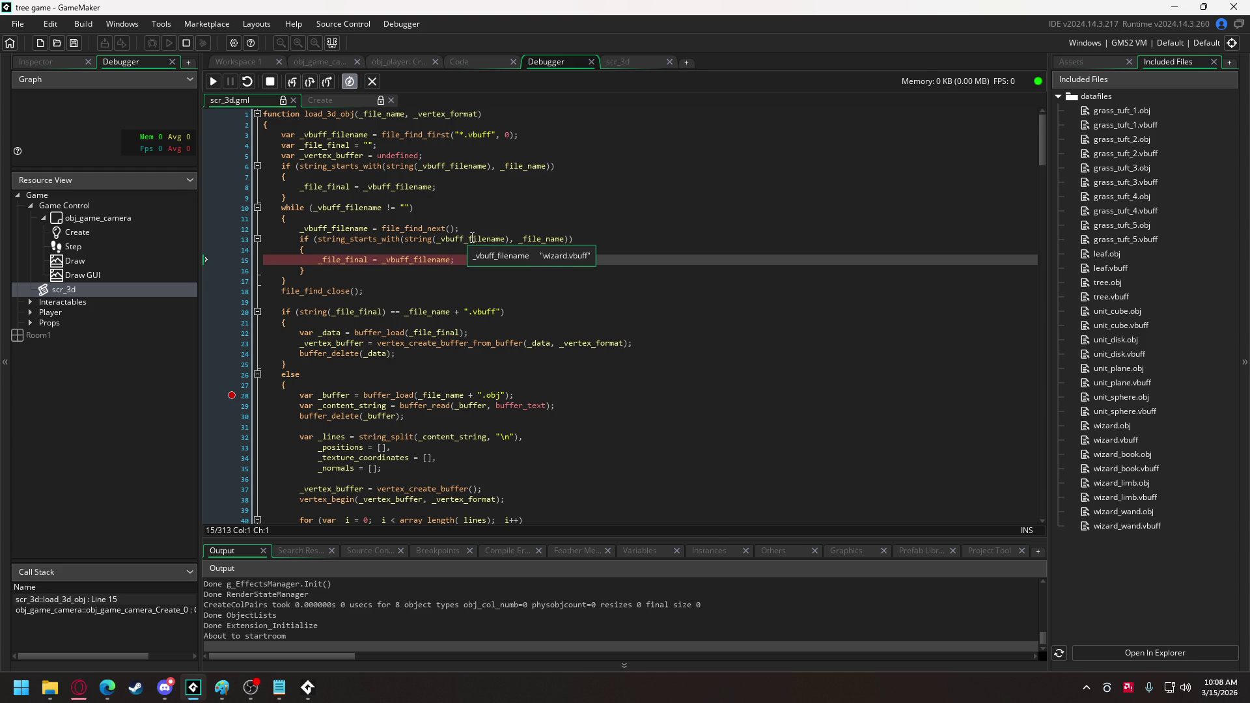
mouse_move(546, 236)
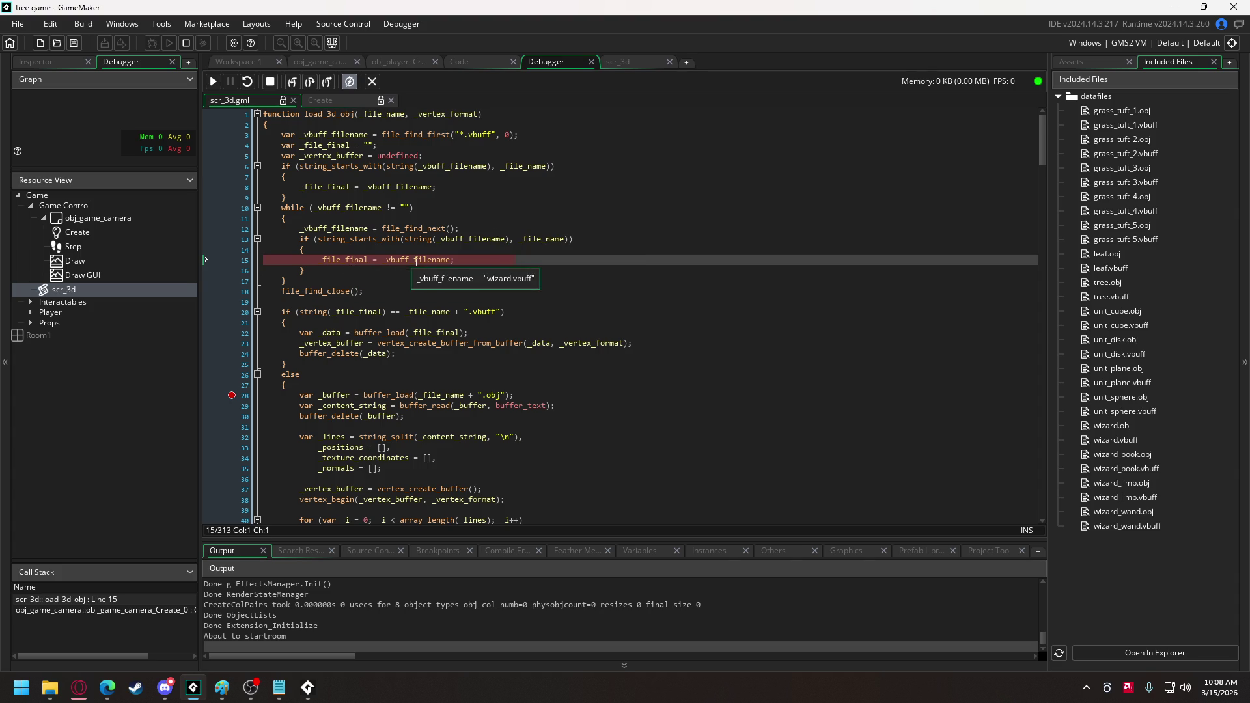
key("F10")
mouse_move(427, 260)
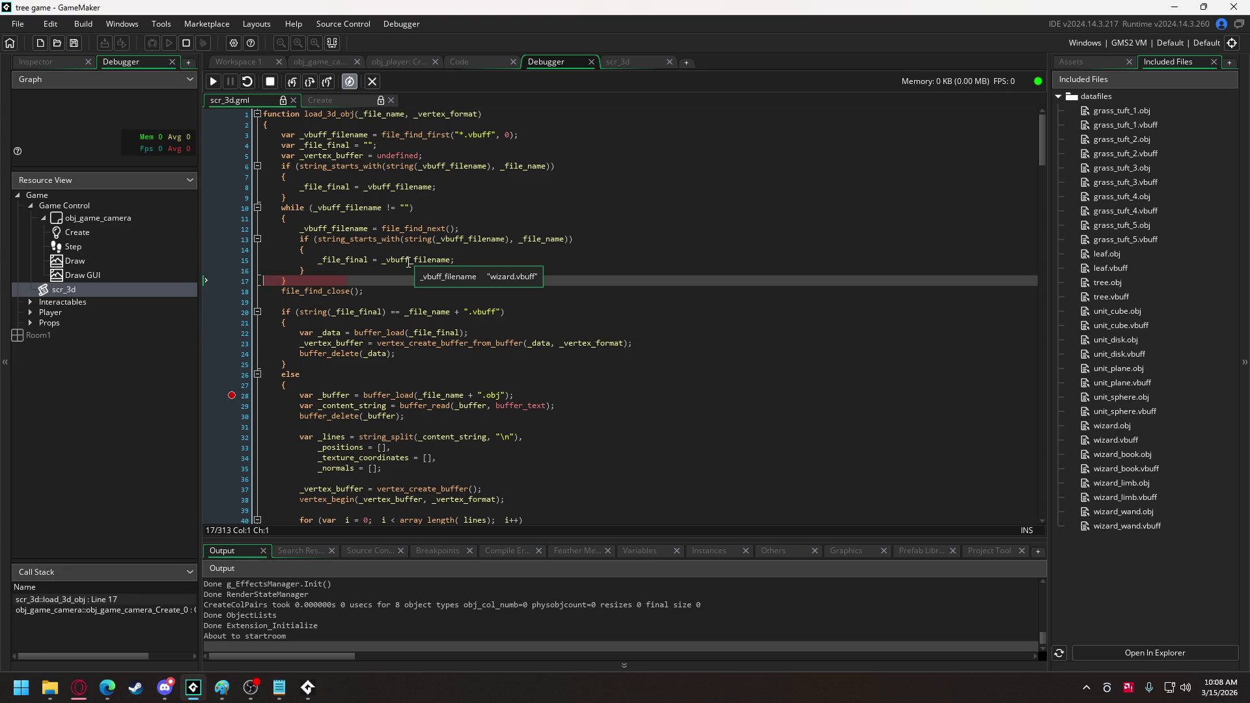
key("F10")
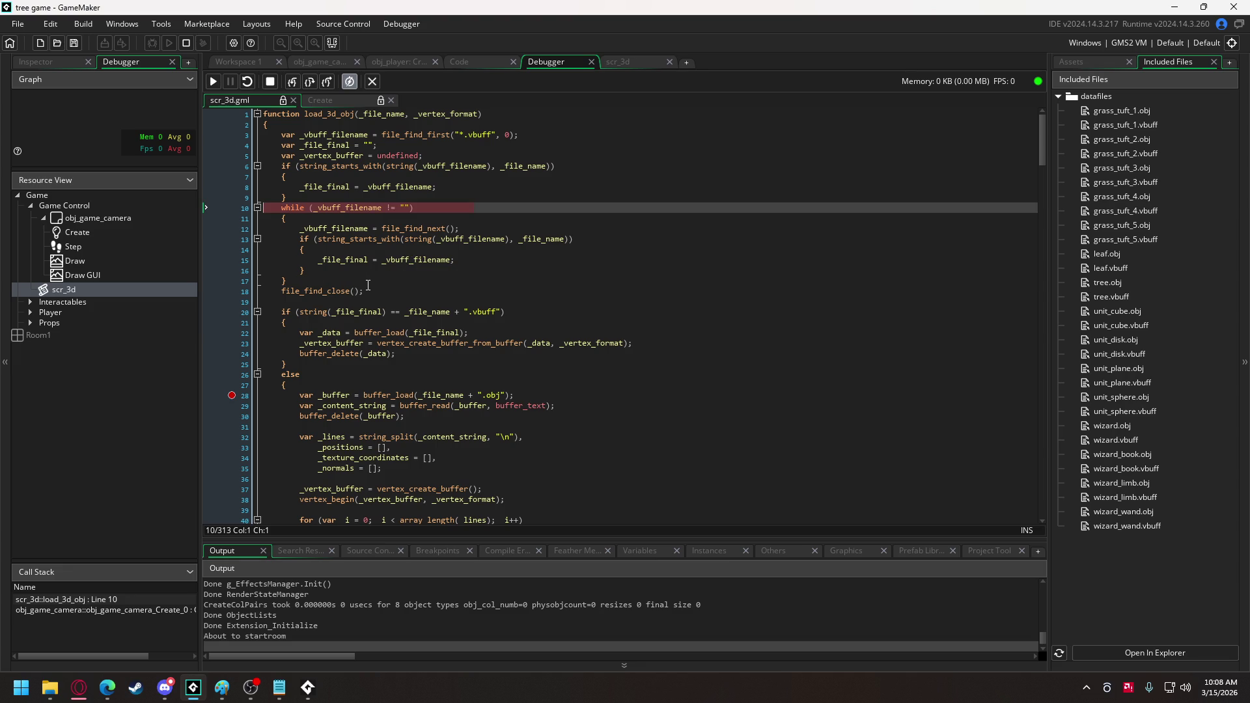
Step to line 12's file_find_next, inspect _file_name, then stop the debug session.
key("F10")
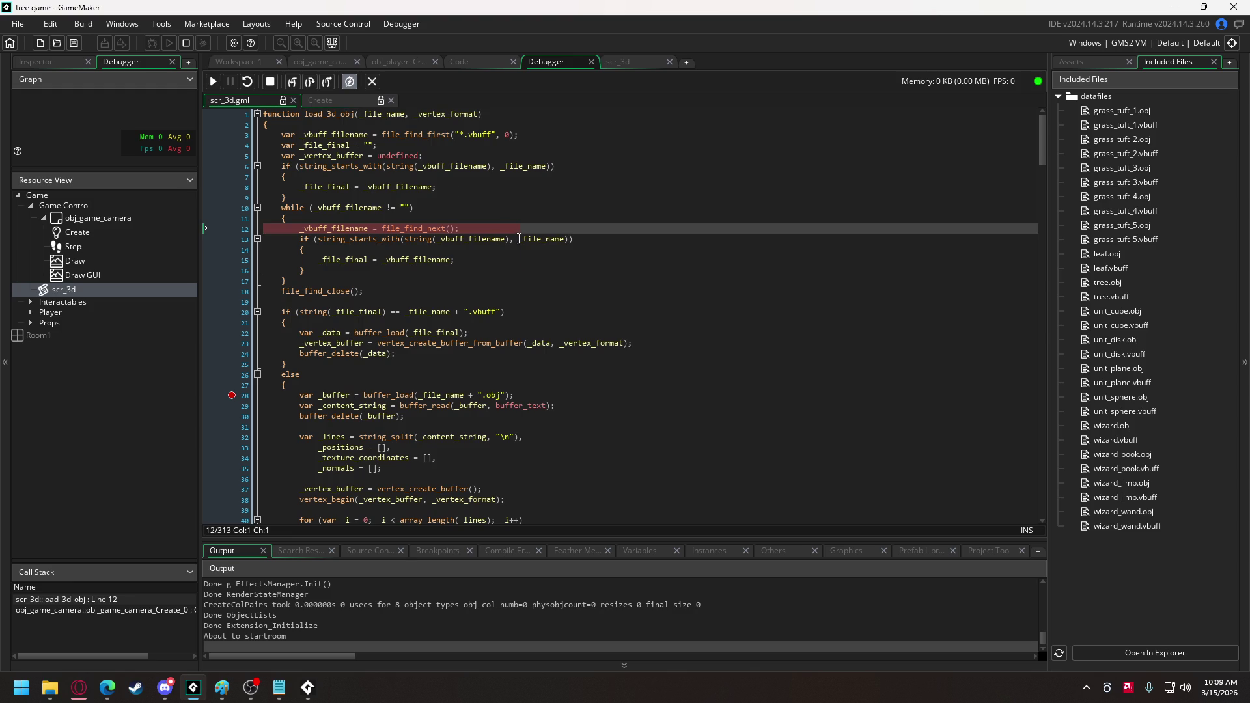
mouse_move(519, 240)
left_click(264, 81)
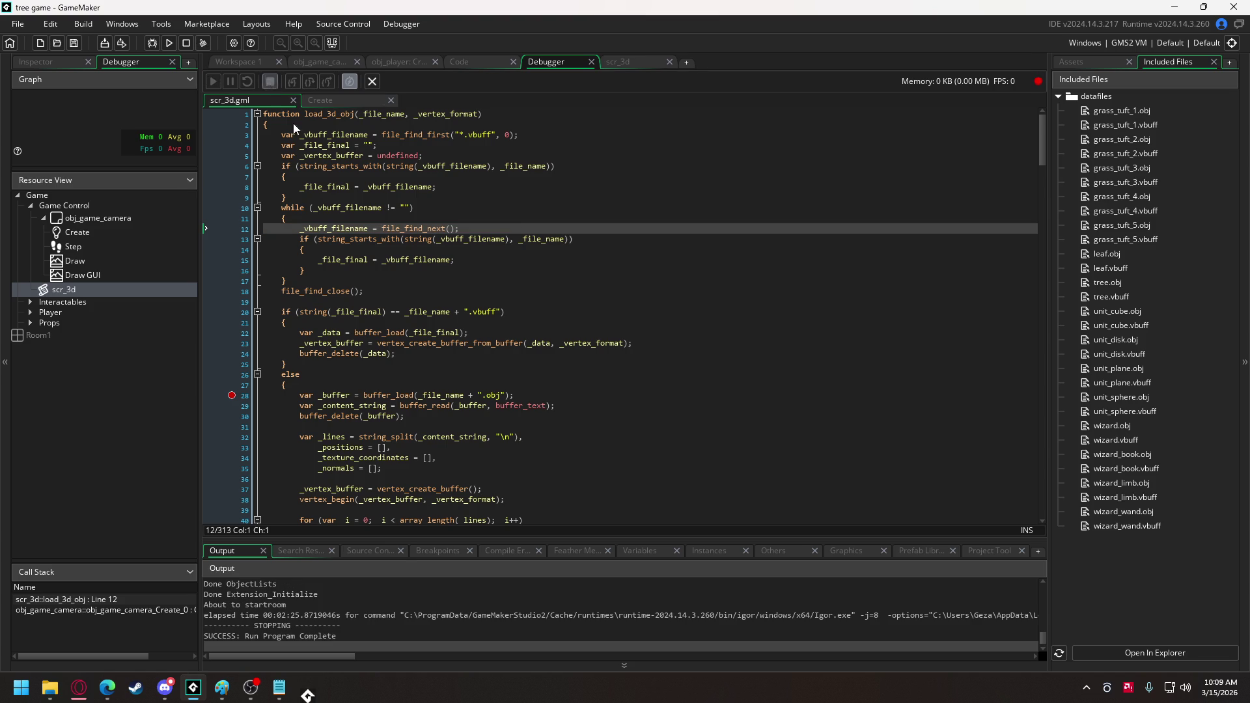
Add line 13 after file_find_next: var _string = string(_vbuff_filename).
left_click(478, 229)
key("Return")
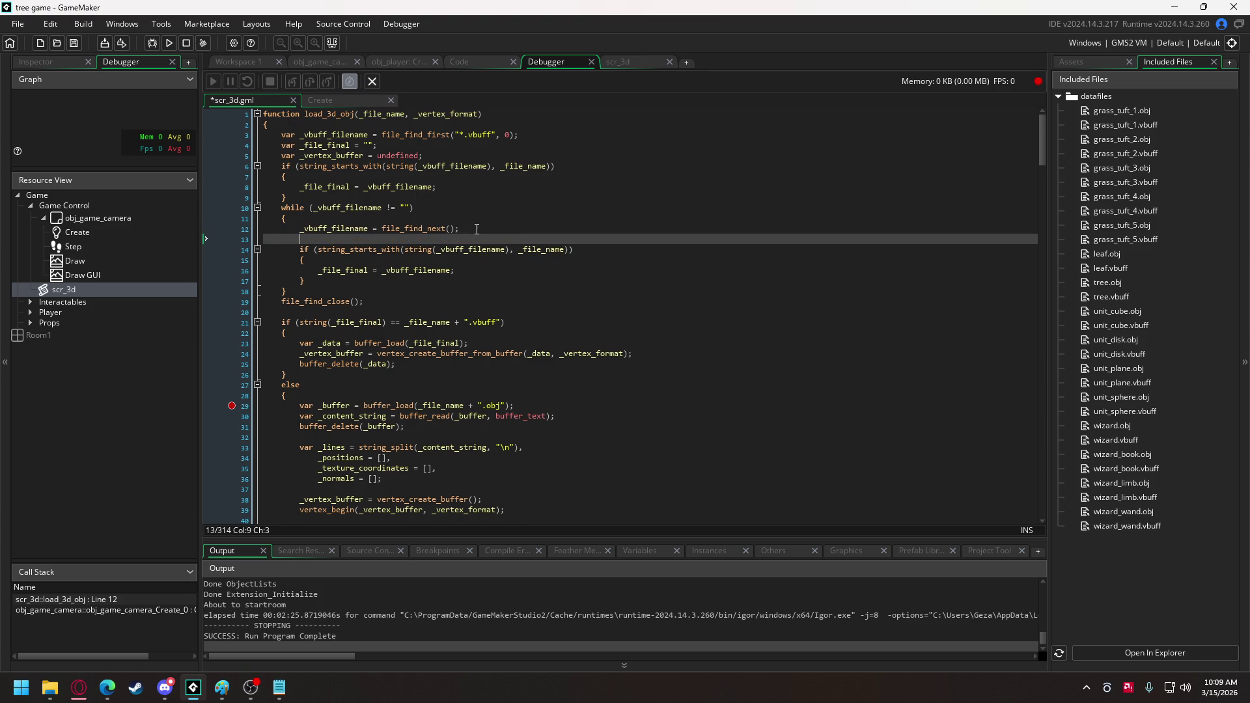
type("var _str")
key("BackSpace")
type("ring")
type(" = string(v")
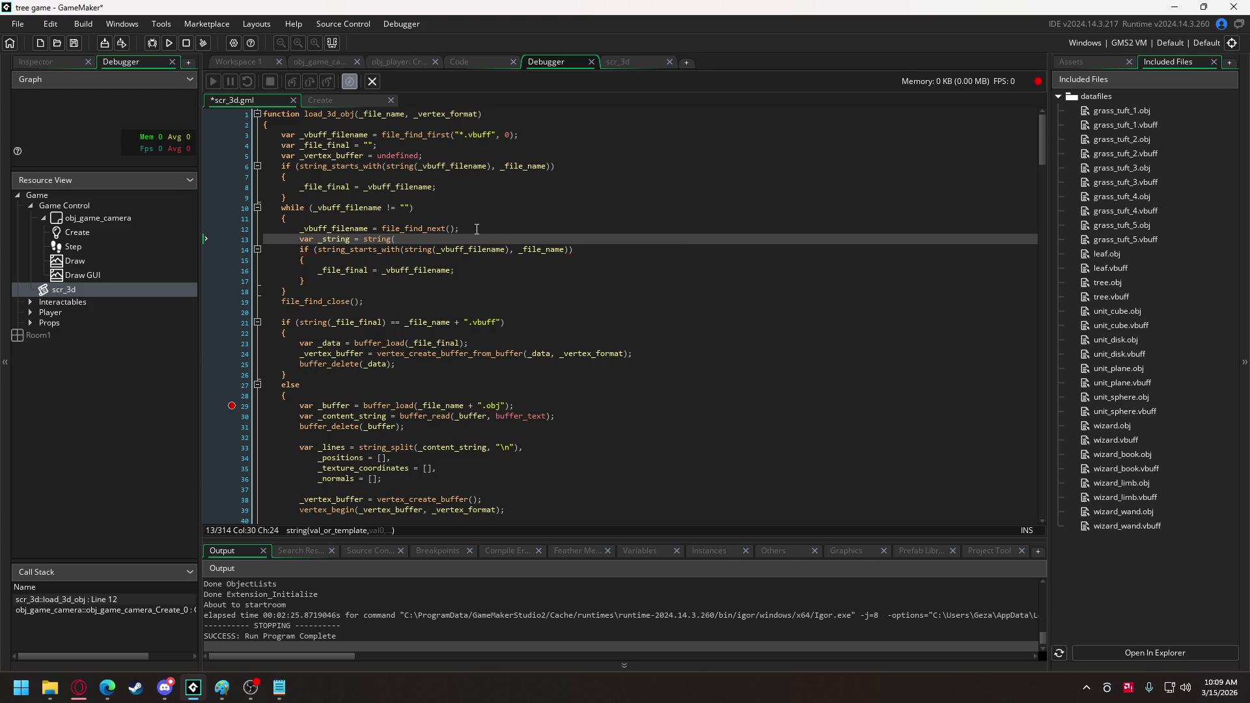
type("buff_")
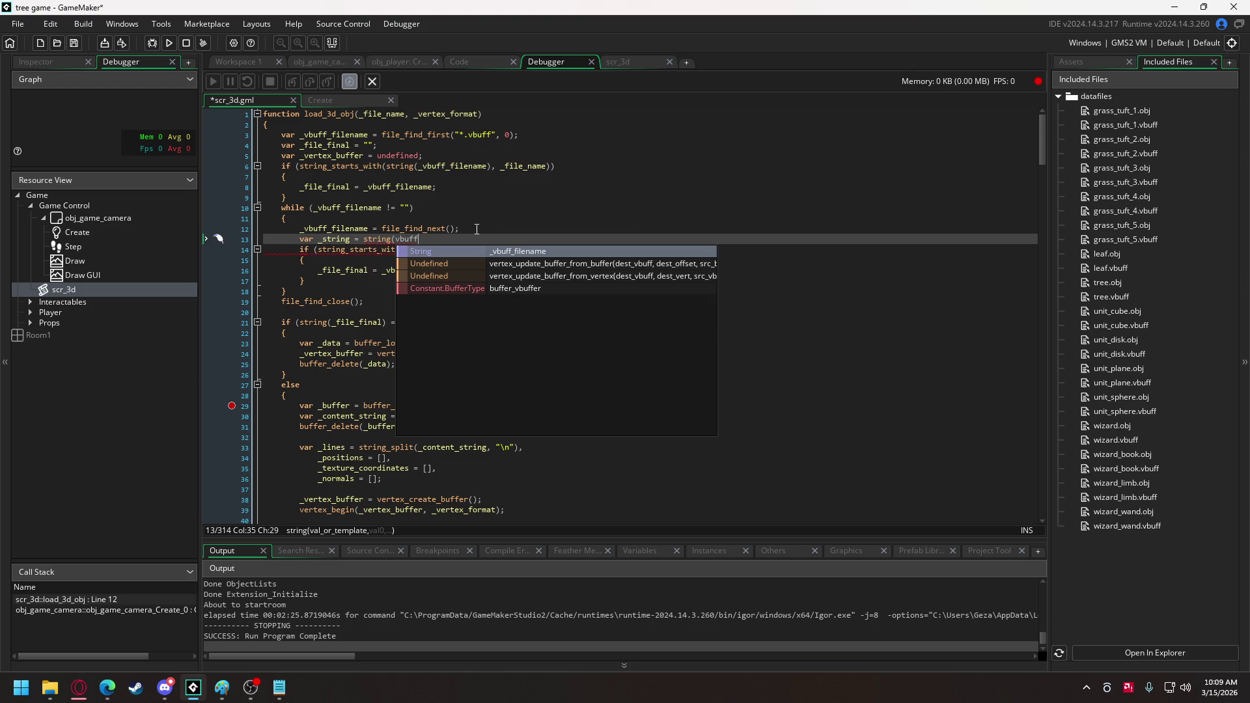
key("Return")
type(")")
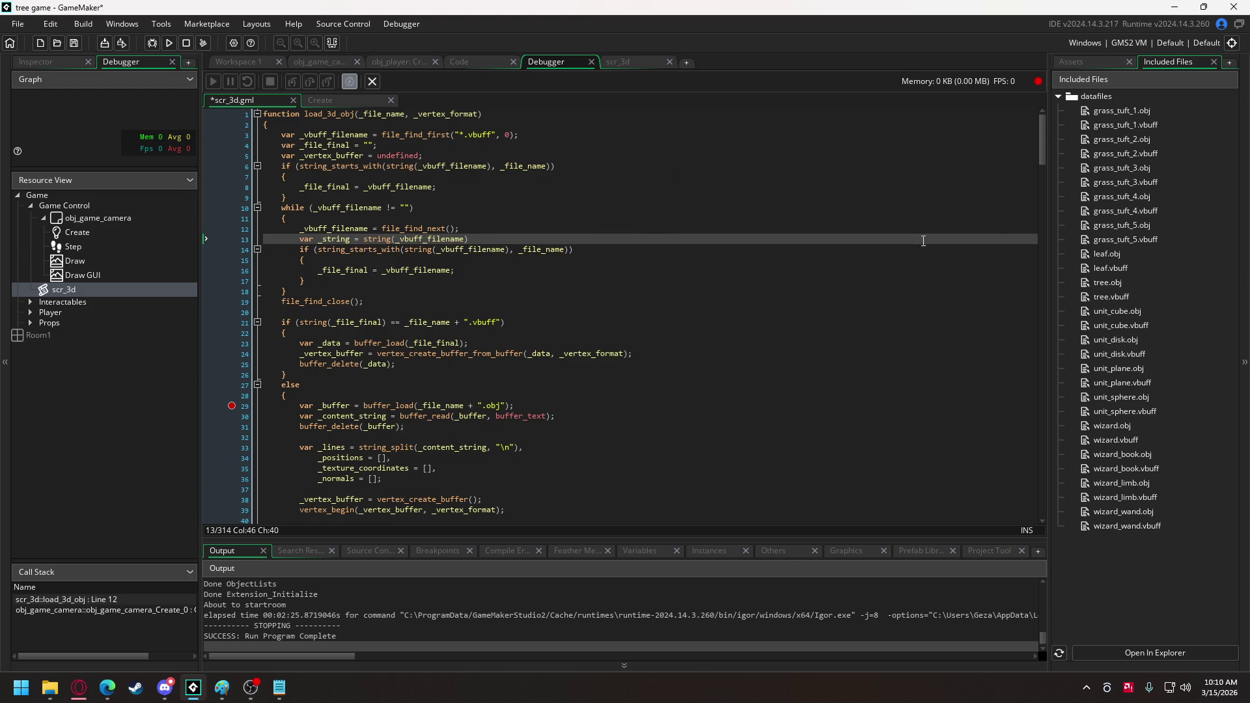
scroll(455, 260, "down", 7)
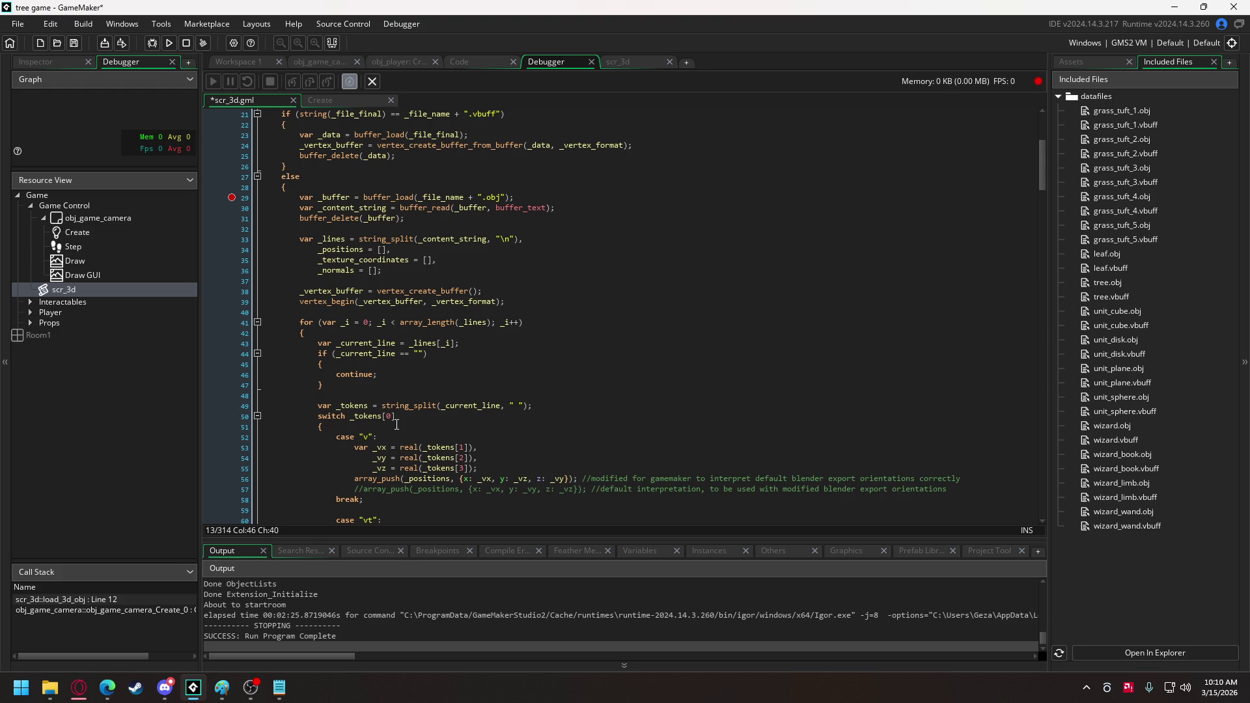
Wrap line 13's string(...) in string_split(..., ".")[0] to drop the file extension.
mouse_move(384, 406)
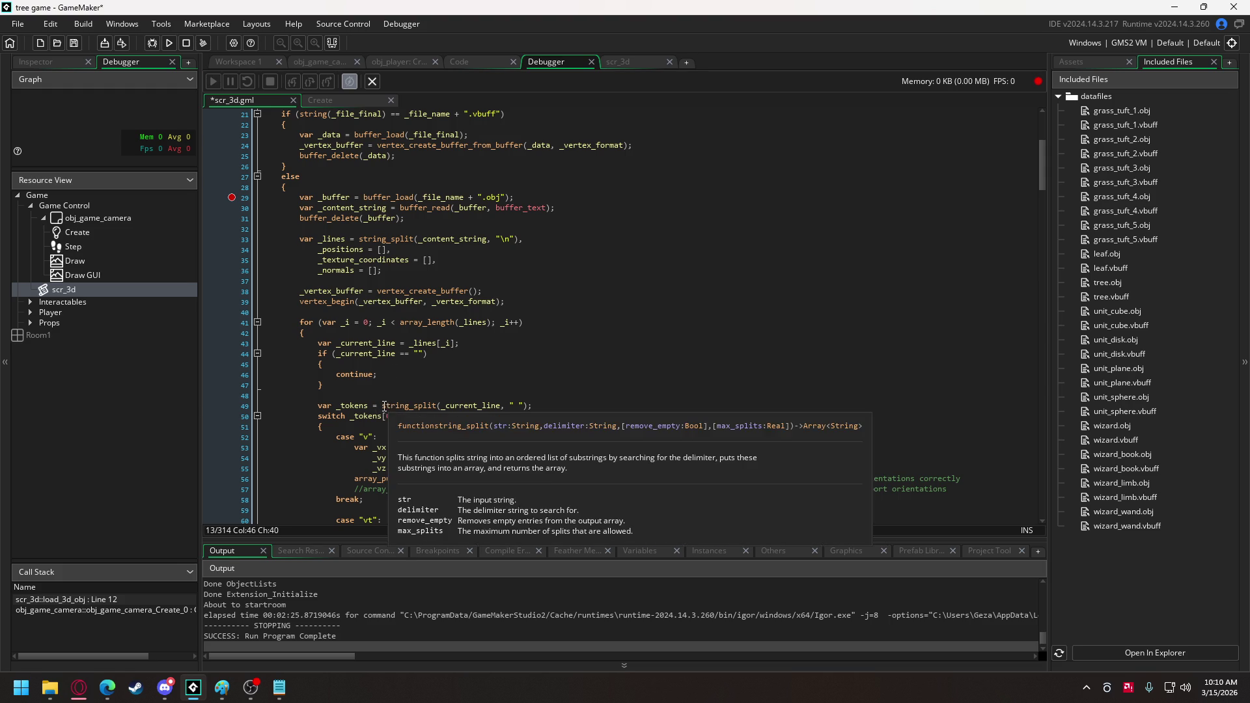
left_click(444, 405)
scroll(418, 310, "up", 7)
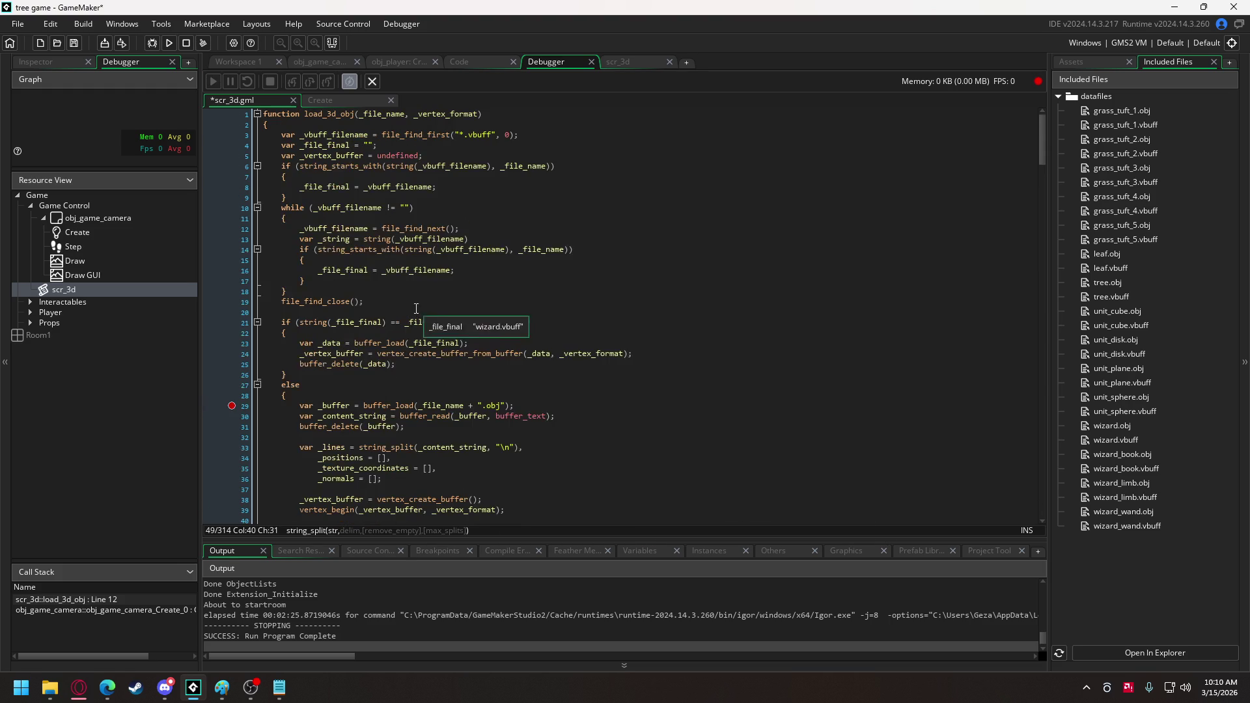
mouse_move(399, 300)
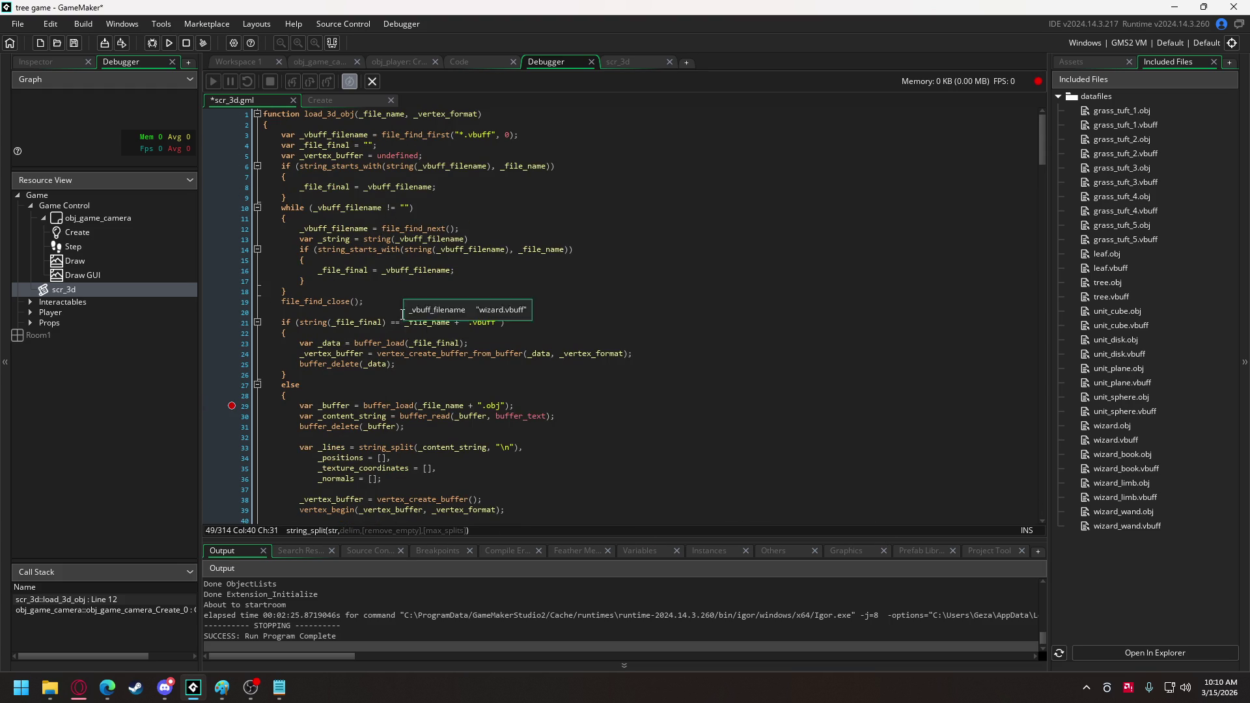
left_click(364, 239)
type("string_split(")
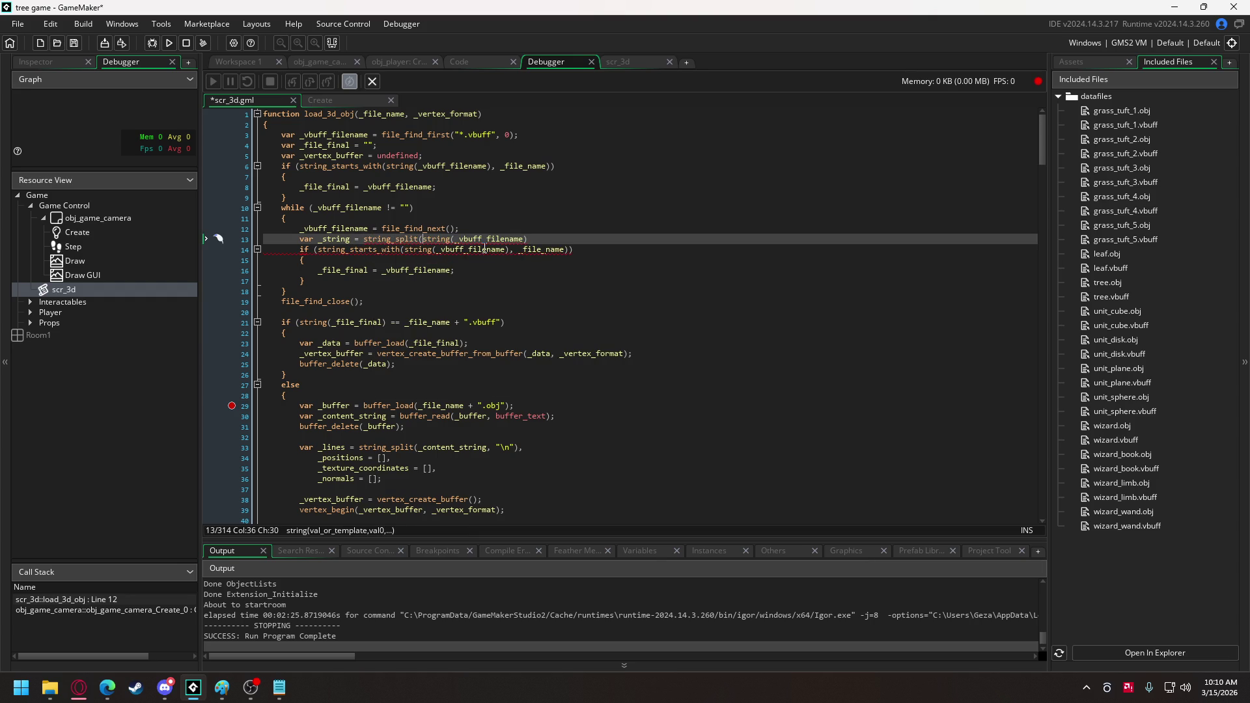
left_click(551, 234)
type(", ")
type(".\"")
type("\"")
type("[0]")
type(";")
Change line 14's condition to _string == _file_name and add break; after storing the match.
double_click(334, 239)
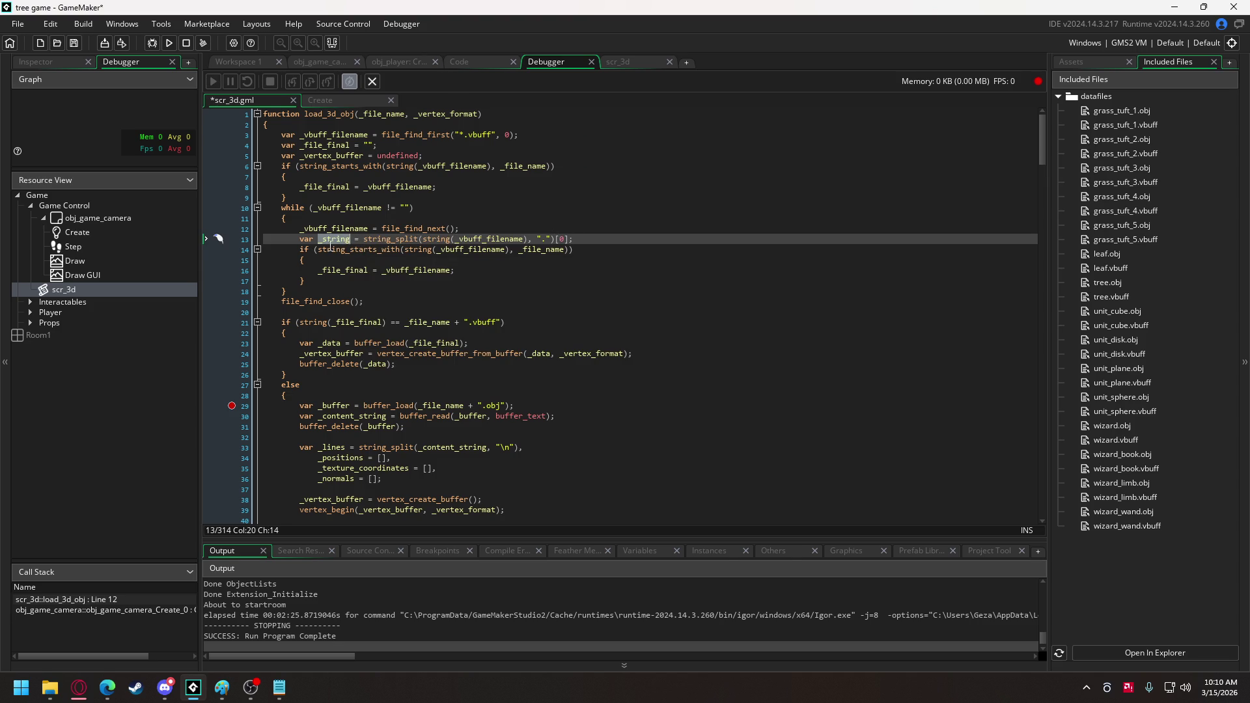
left_click(319, 250)
left_click_drag(320, 250, 513, 251)
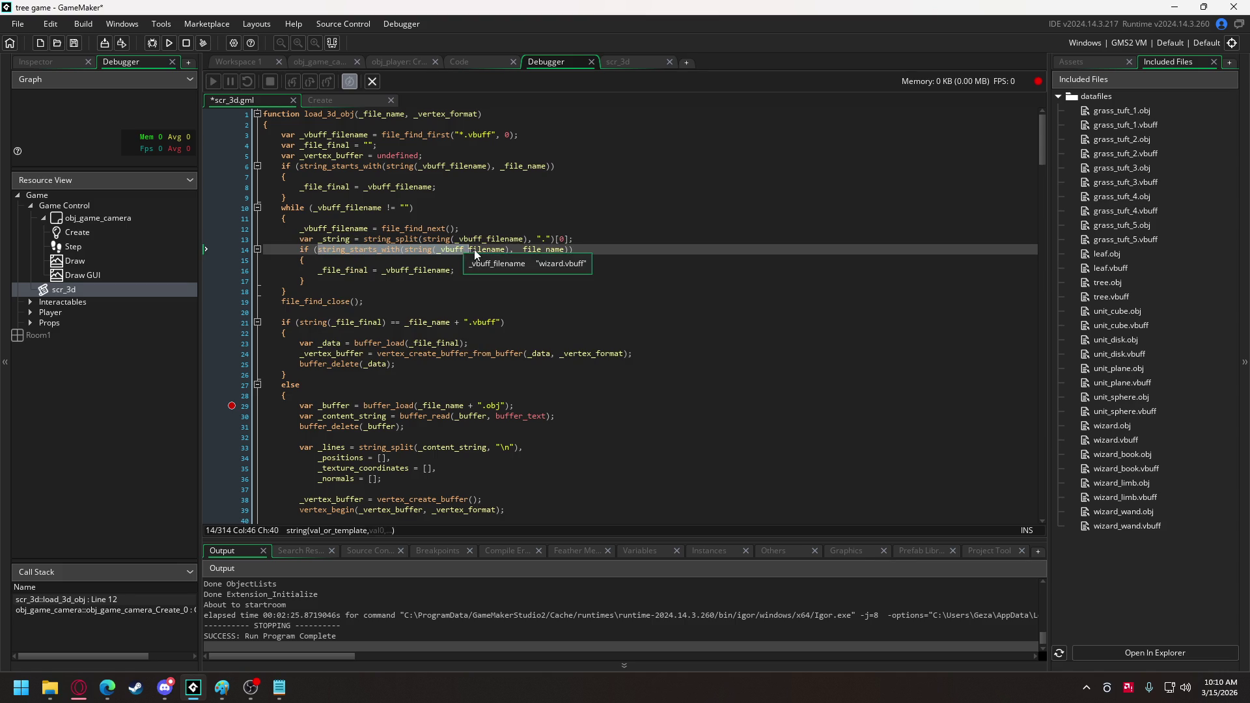
type("_string ==")
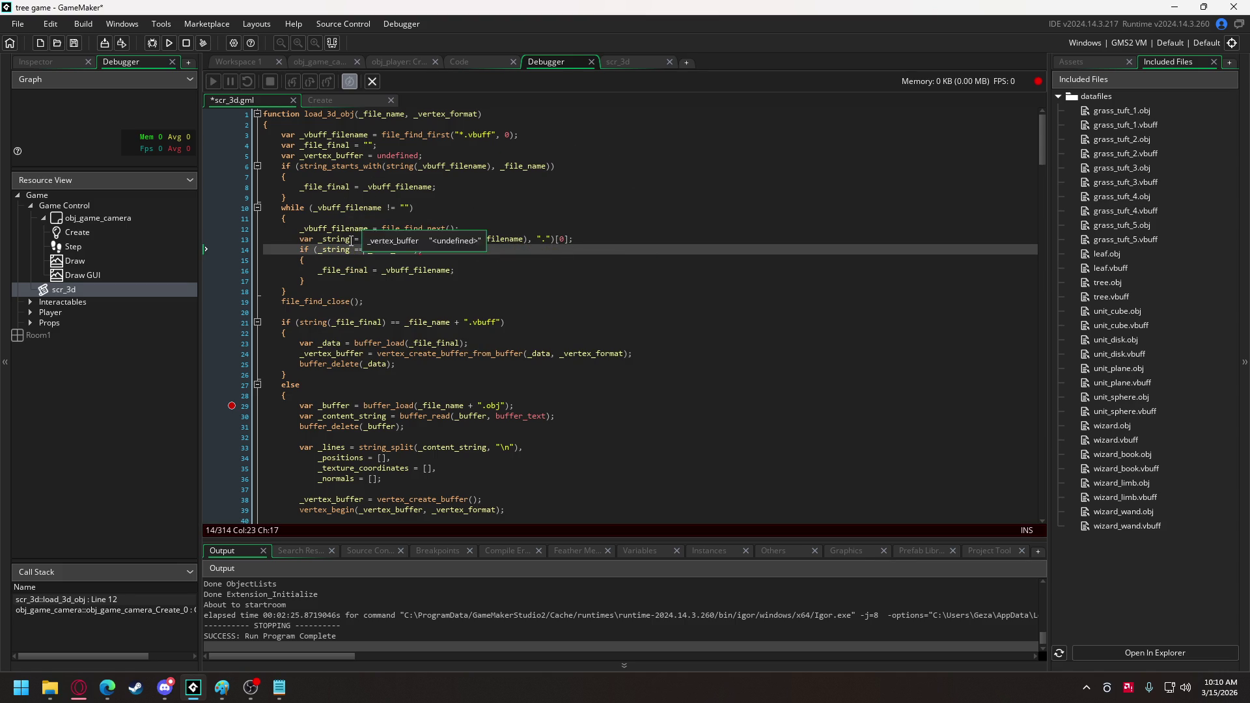
left_click(429, 251)
key("BackSpace")
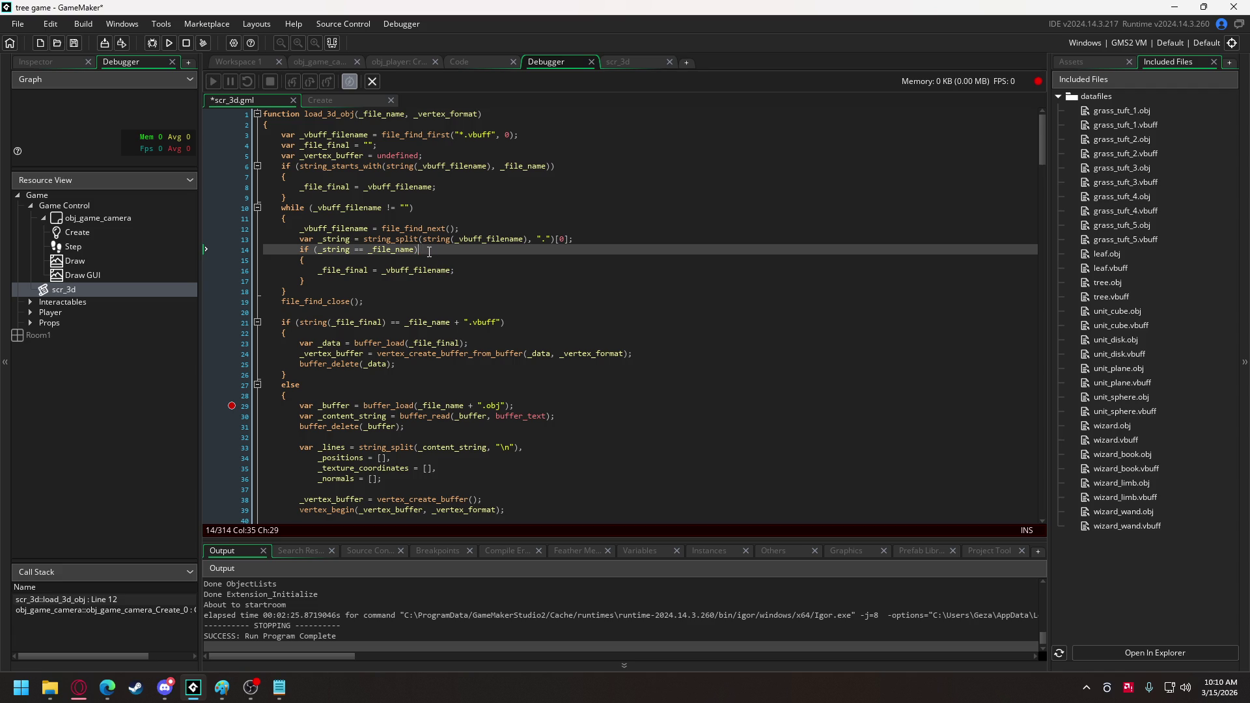
left_click(484, 269)
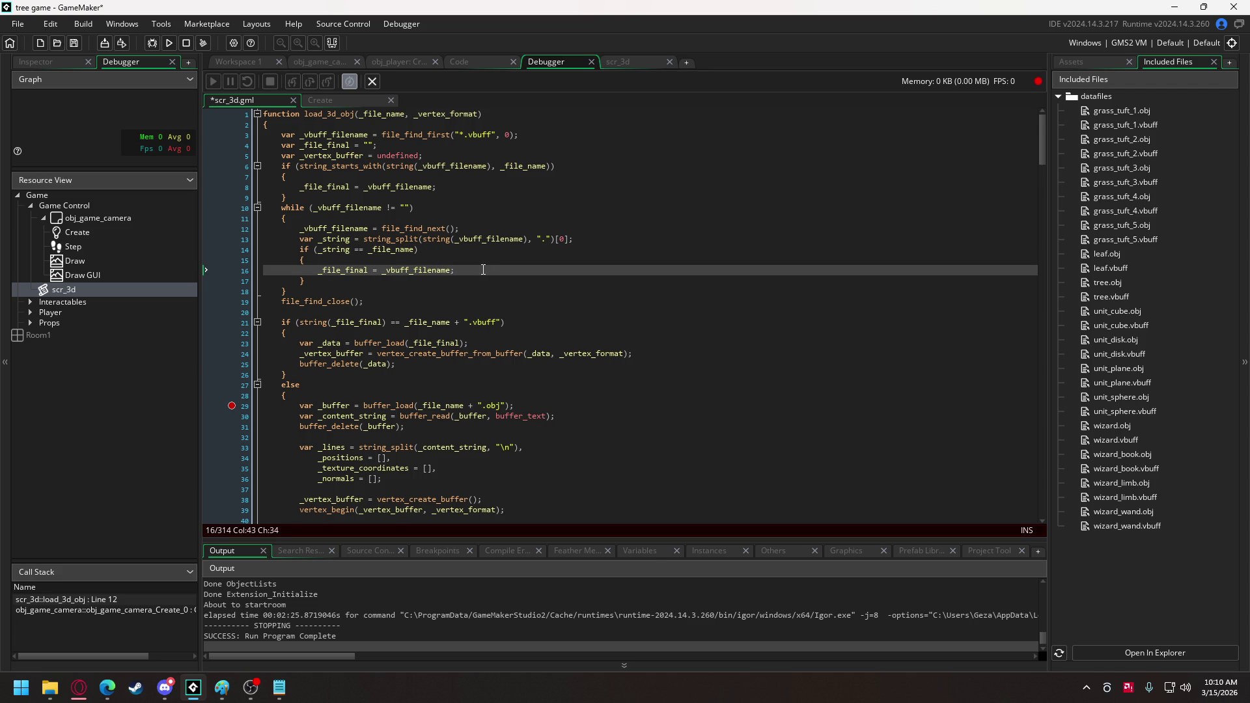
key("Return")
type("break")
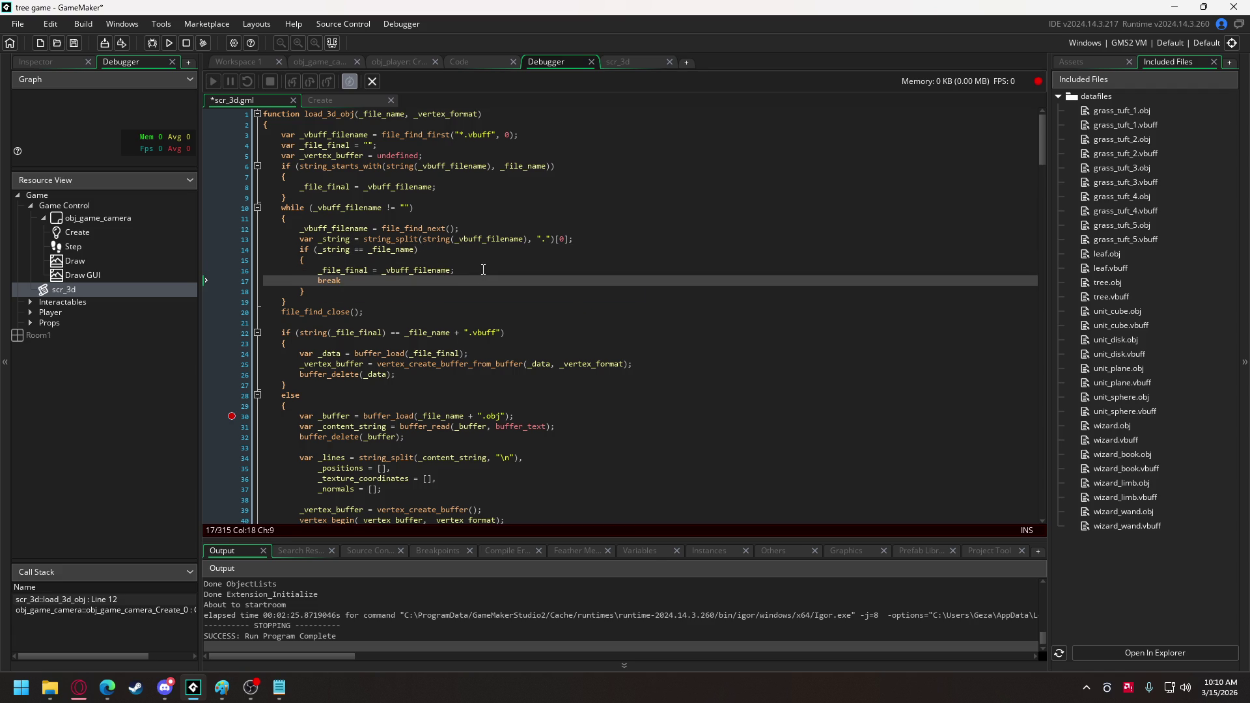
type(";")
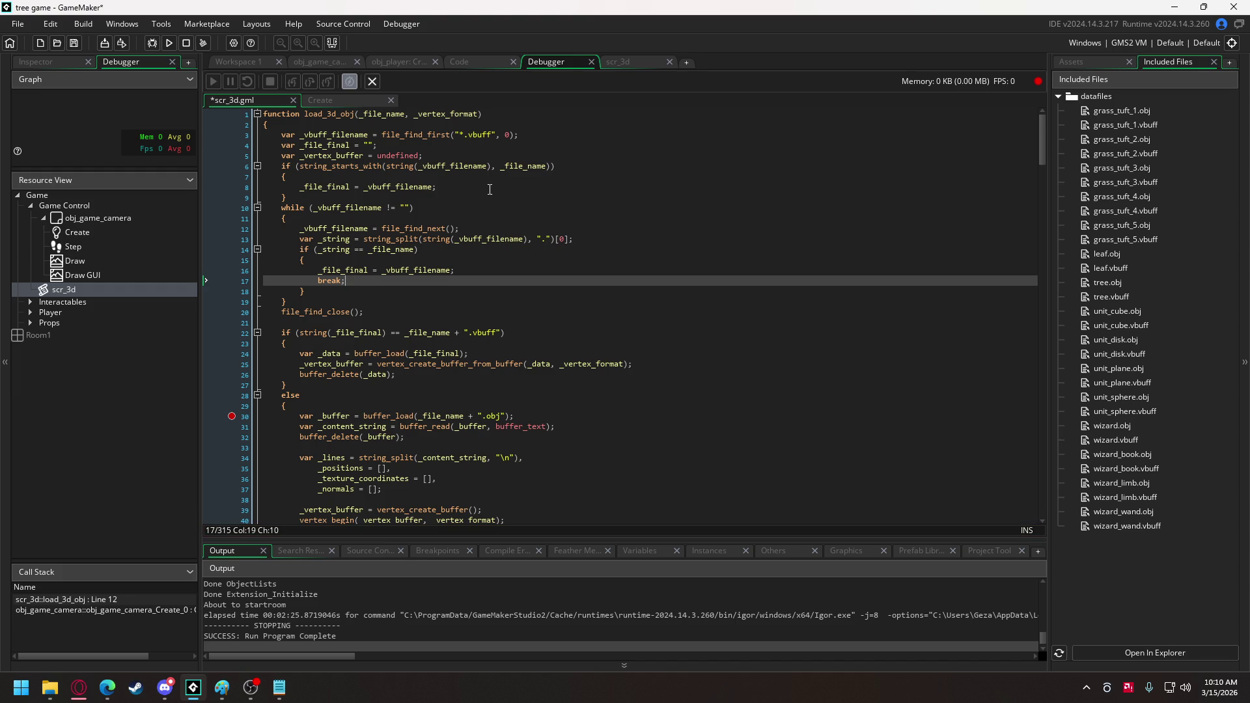
Run the game and walk the wizard forward through the forest to test model loading.
left_click(170, 43)
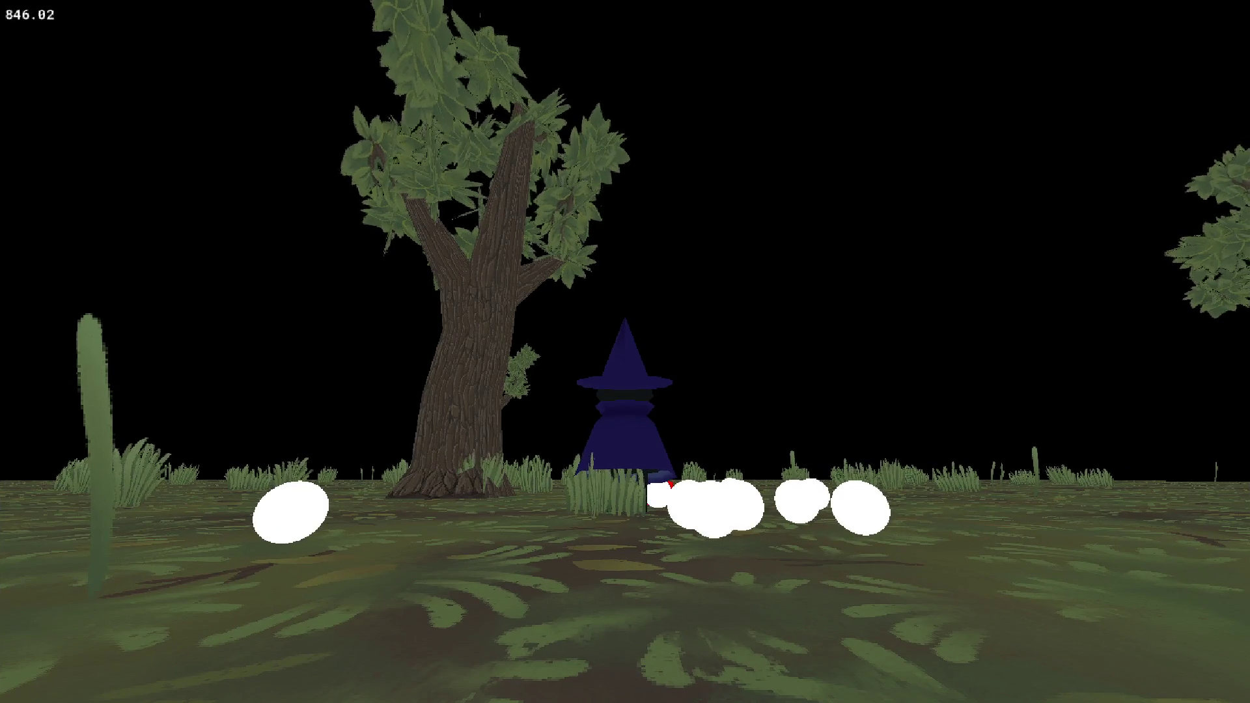
key("w")
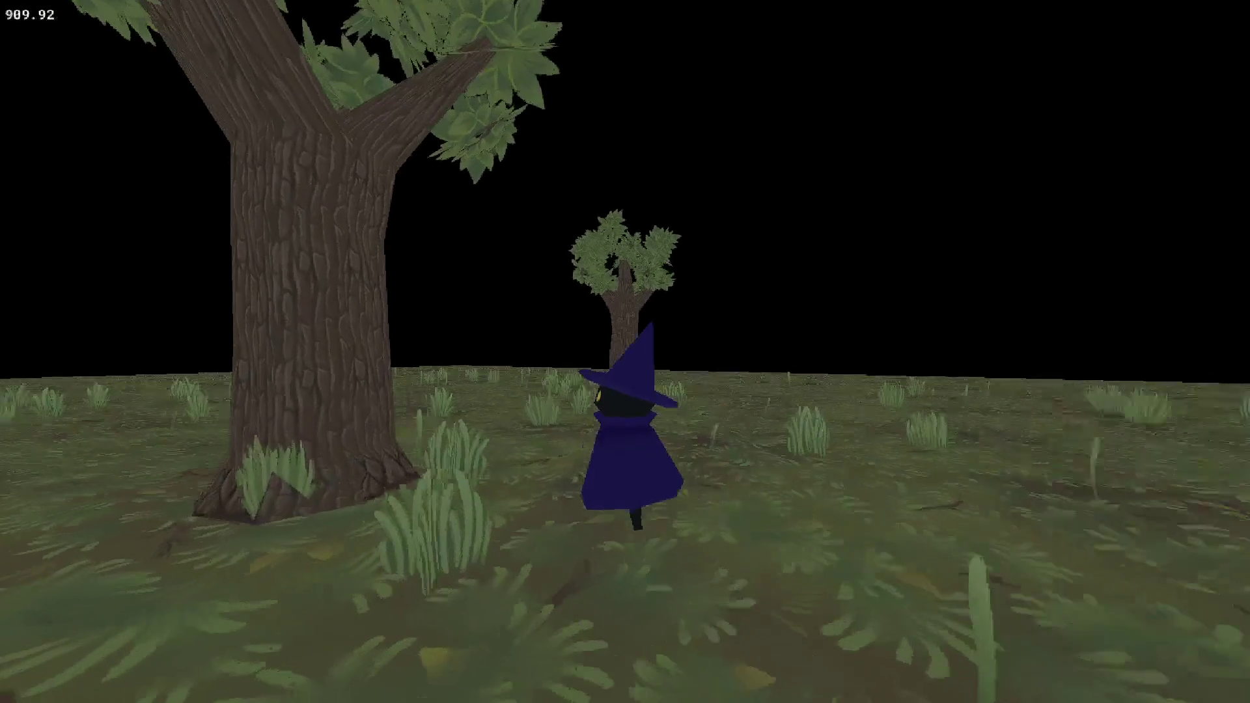
key("Escape")
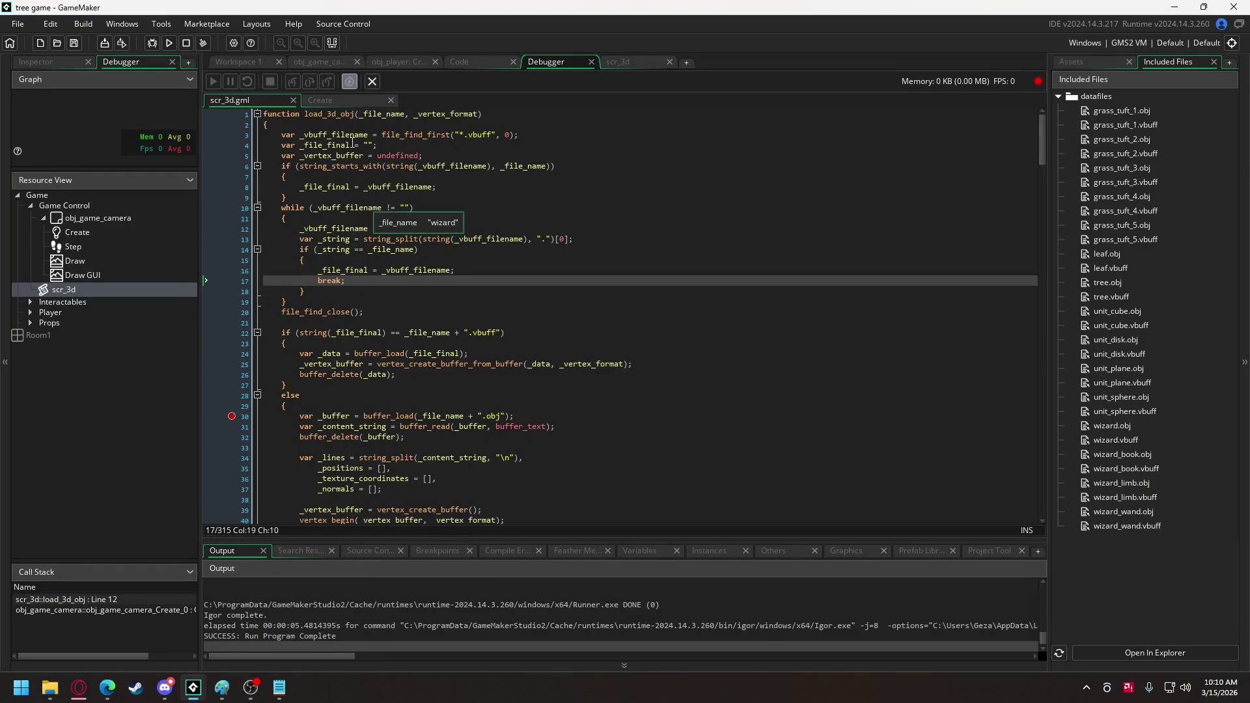
In obj_player's Create event, comment out the yaw offset after rotation.yaw with '; //'.
left_click(386, 62)
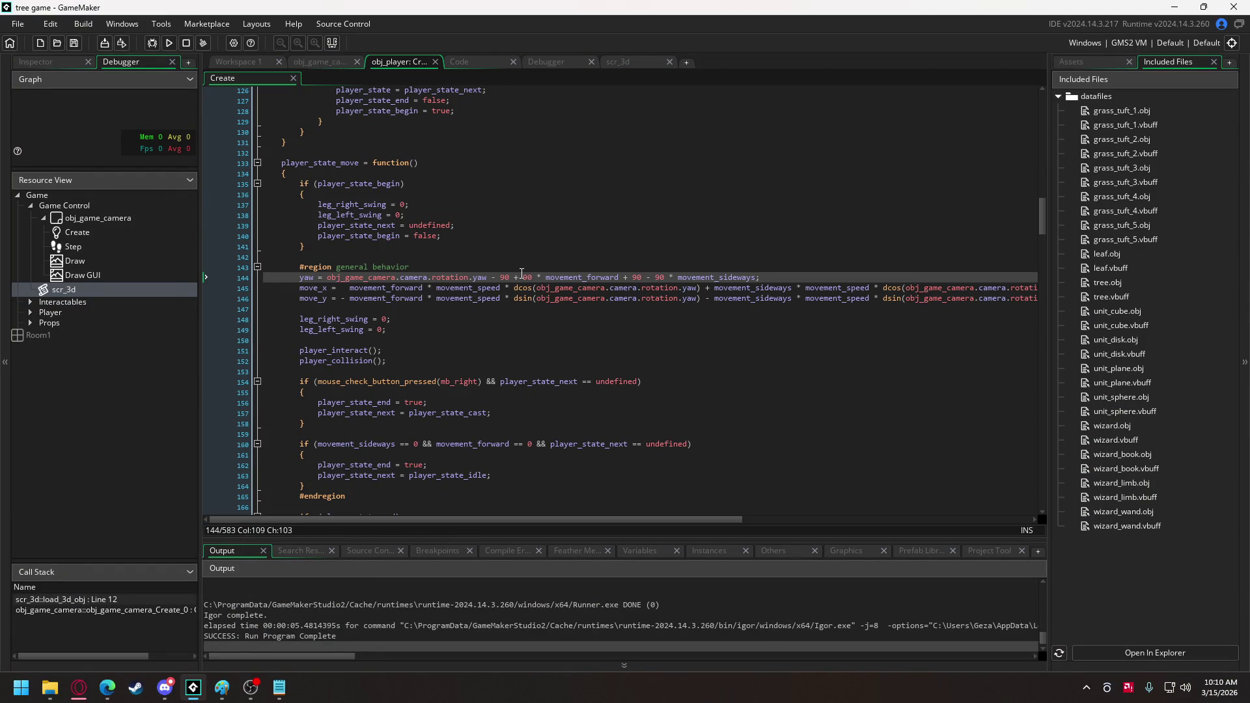
left_click_drag(488, 278, 756, 279)
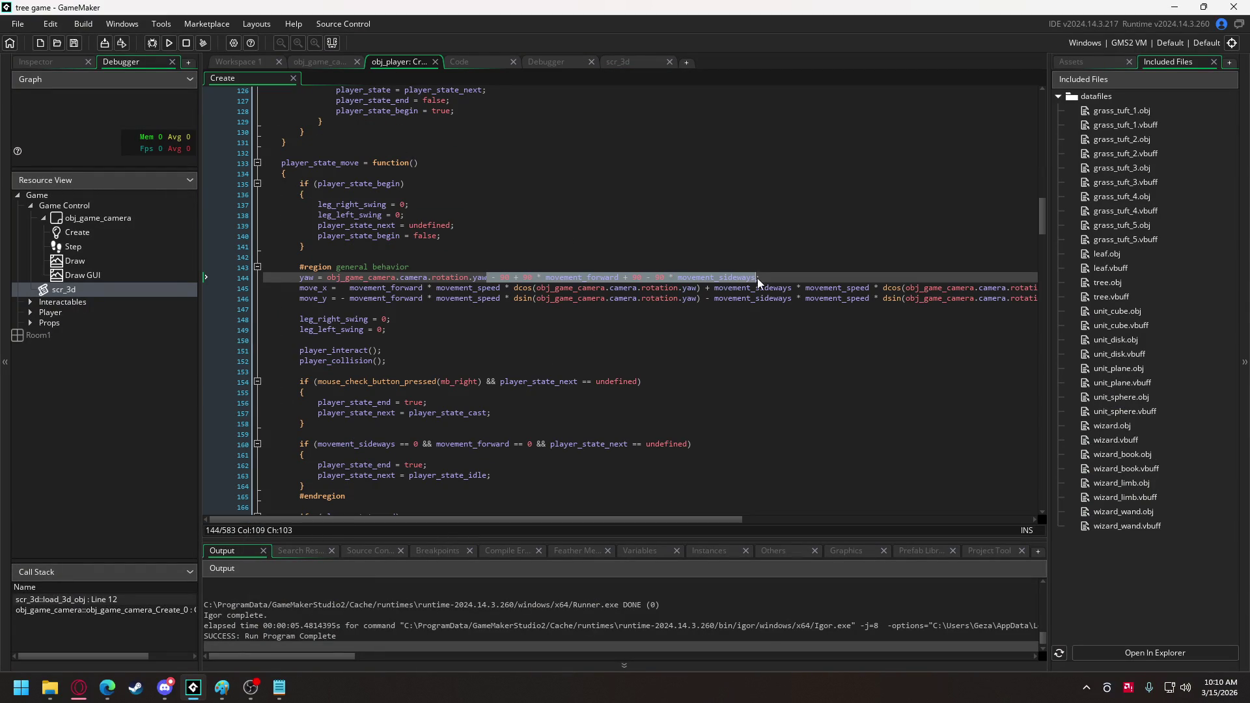
left_click(490, 278)
type("; //")
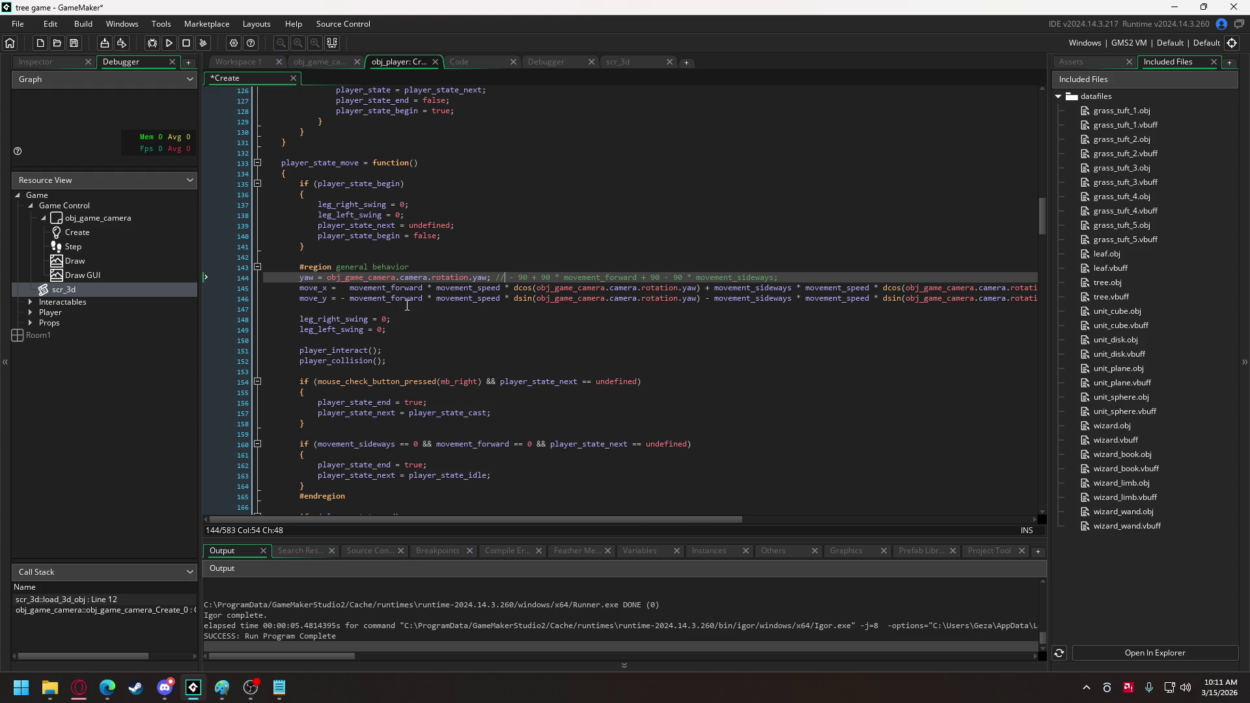
Copy the leg-swing reset lines 148–149 into the jump state after line 194, fixing indentation.
left_click_drag(365, 328, 301, 319)
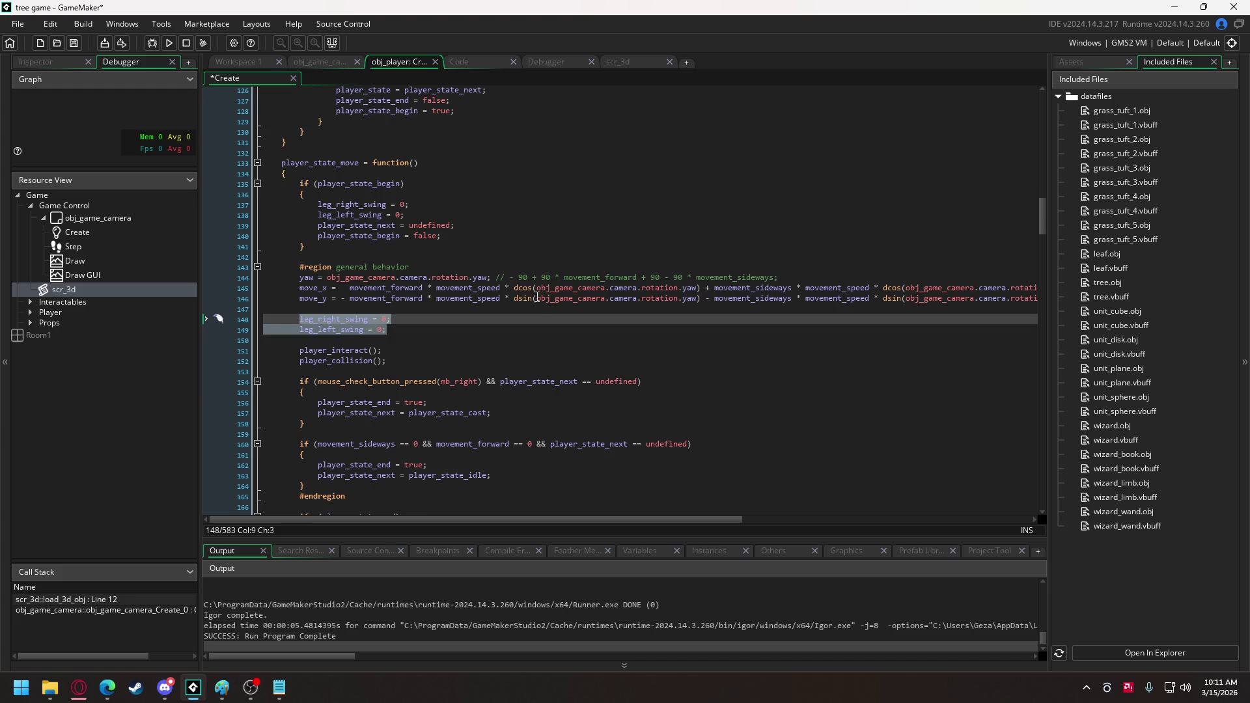
scroll(544, 329, "down", 10)
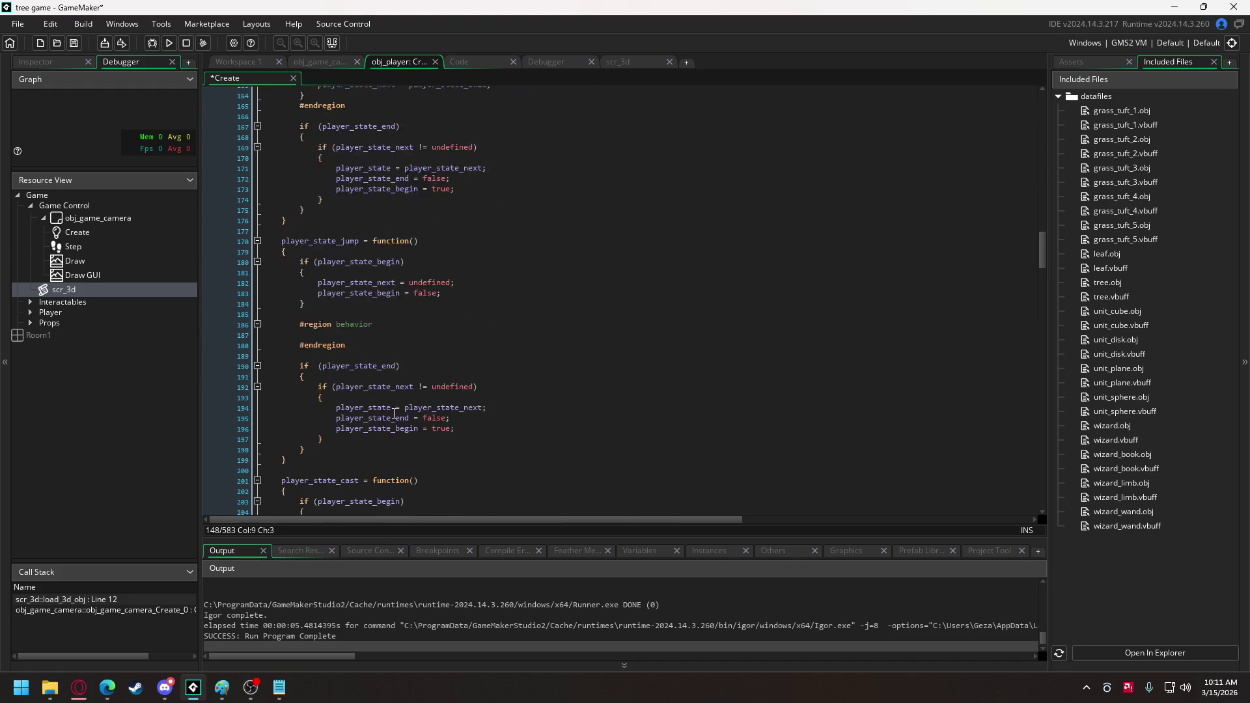
left_click(503, 277)
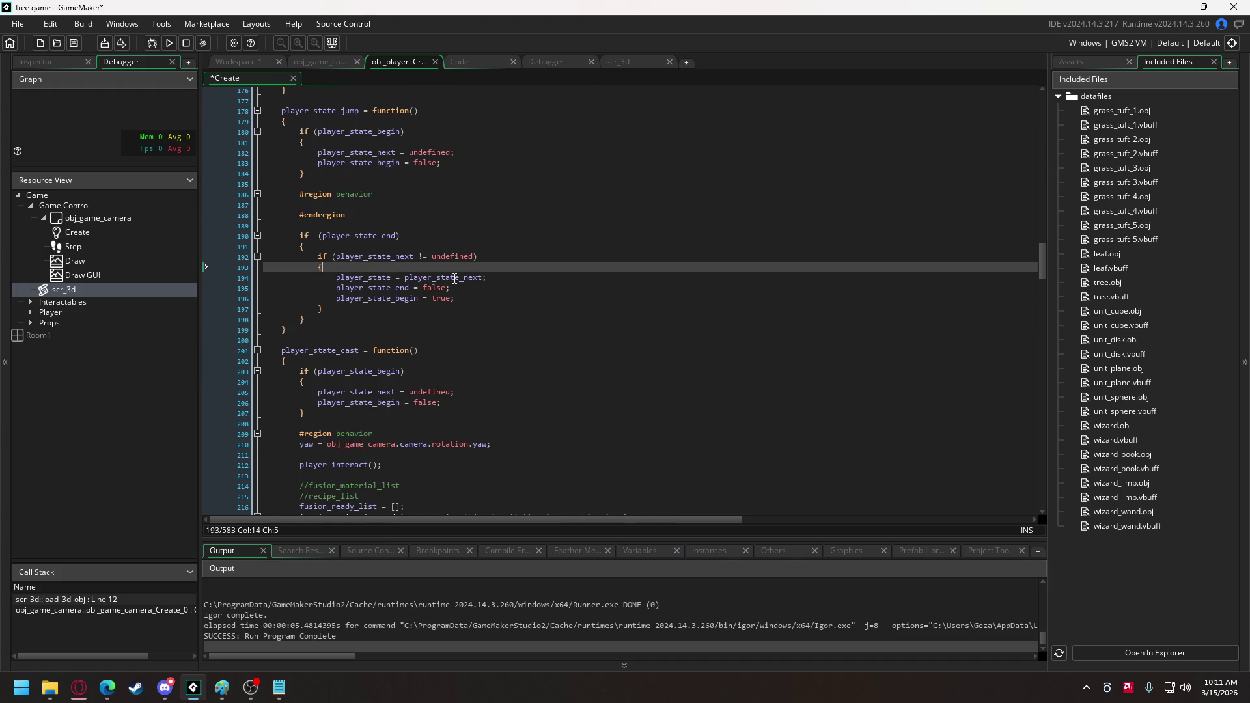
type("leg_right_swing = 0;         leg_left_swing = 0;")
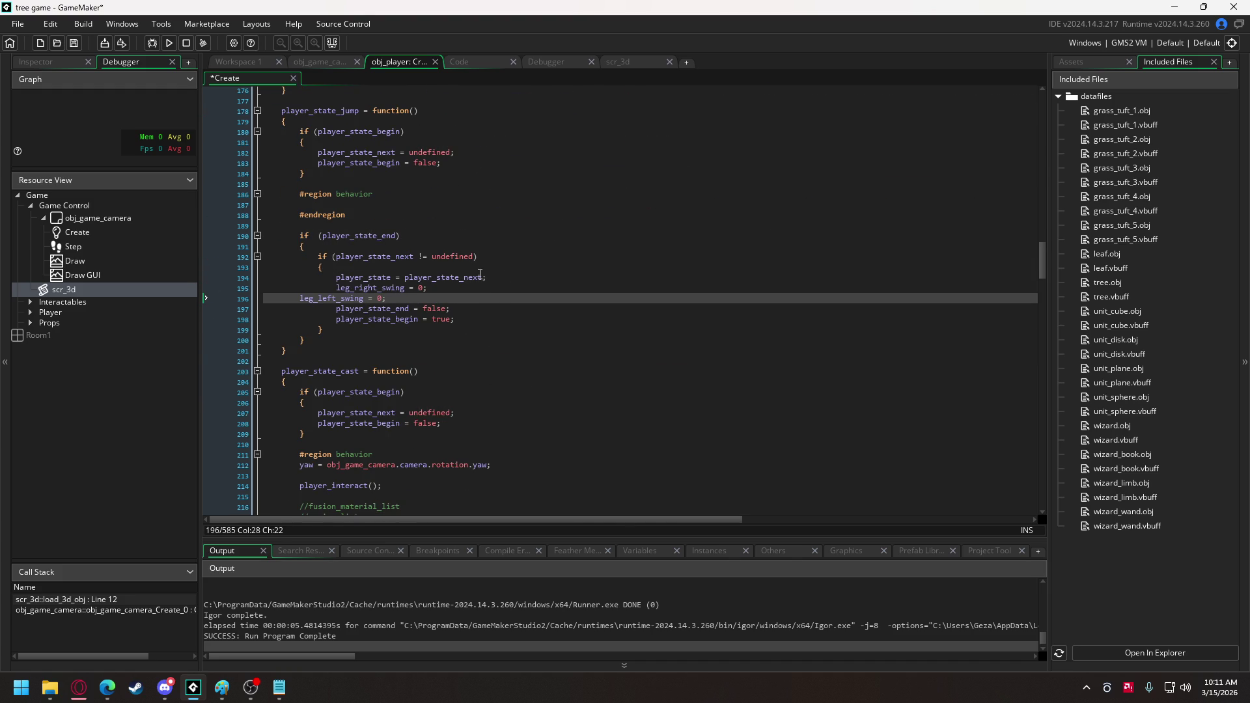
left_click(351, 308)
left_click(349, 298)
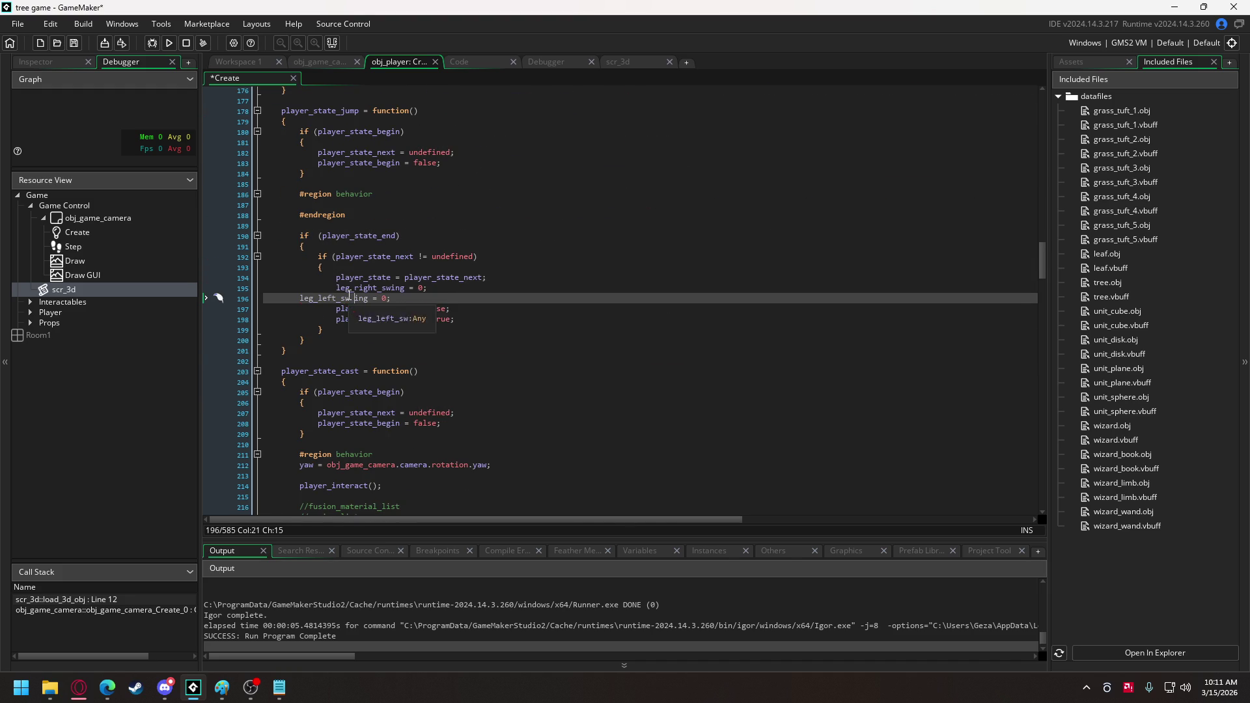
key("Home")
key("Tab")
key("Tab")
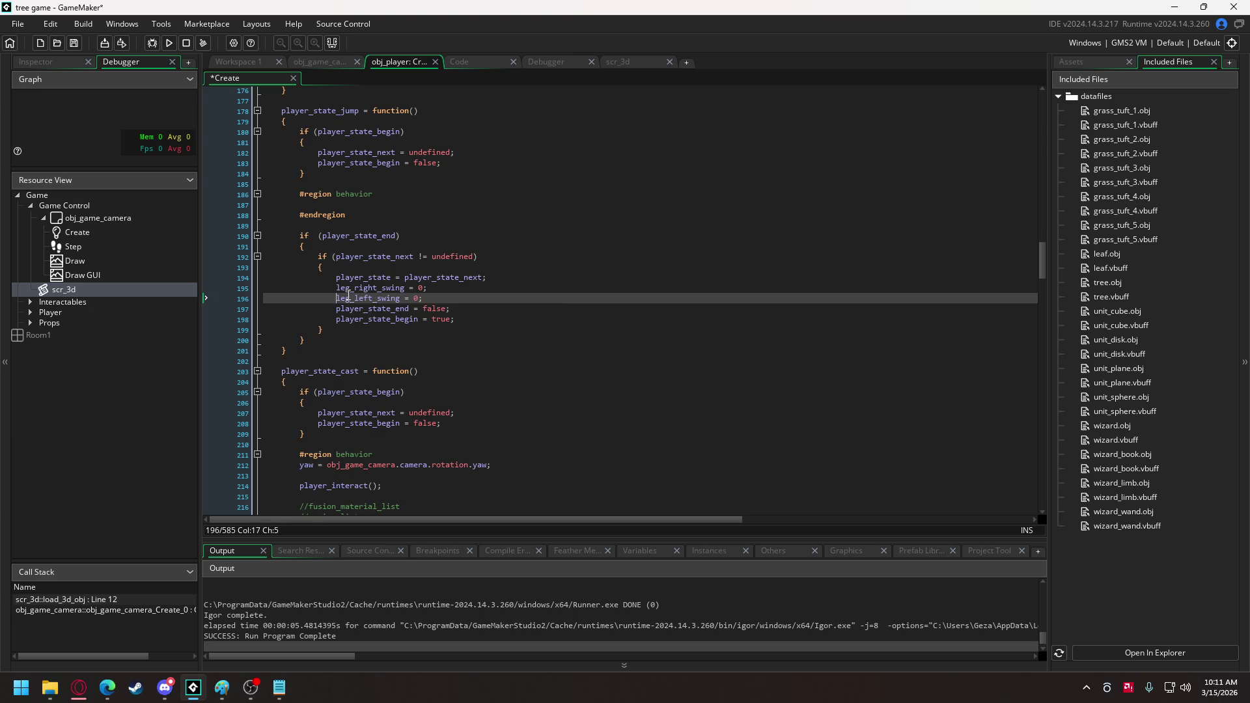
scroll(348, 296, "up", 15)
scroll(345, 291, "up", 4)
scroll(345, 291, "down", 5)
scroll(345, 291, "down", 1)
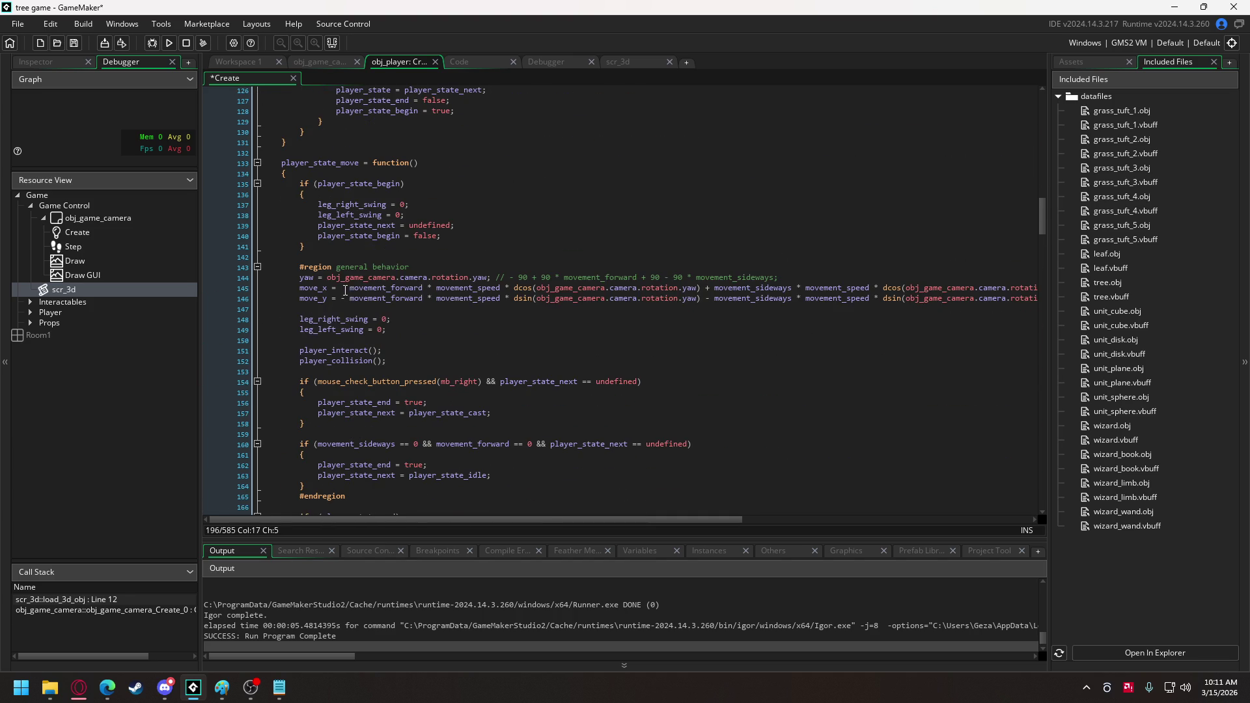
Replace leg_right_swing's 0 with 30 * dsin in the move state and save.
left_click(383, 319)
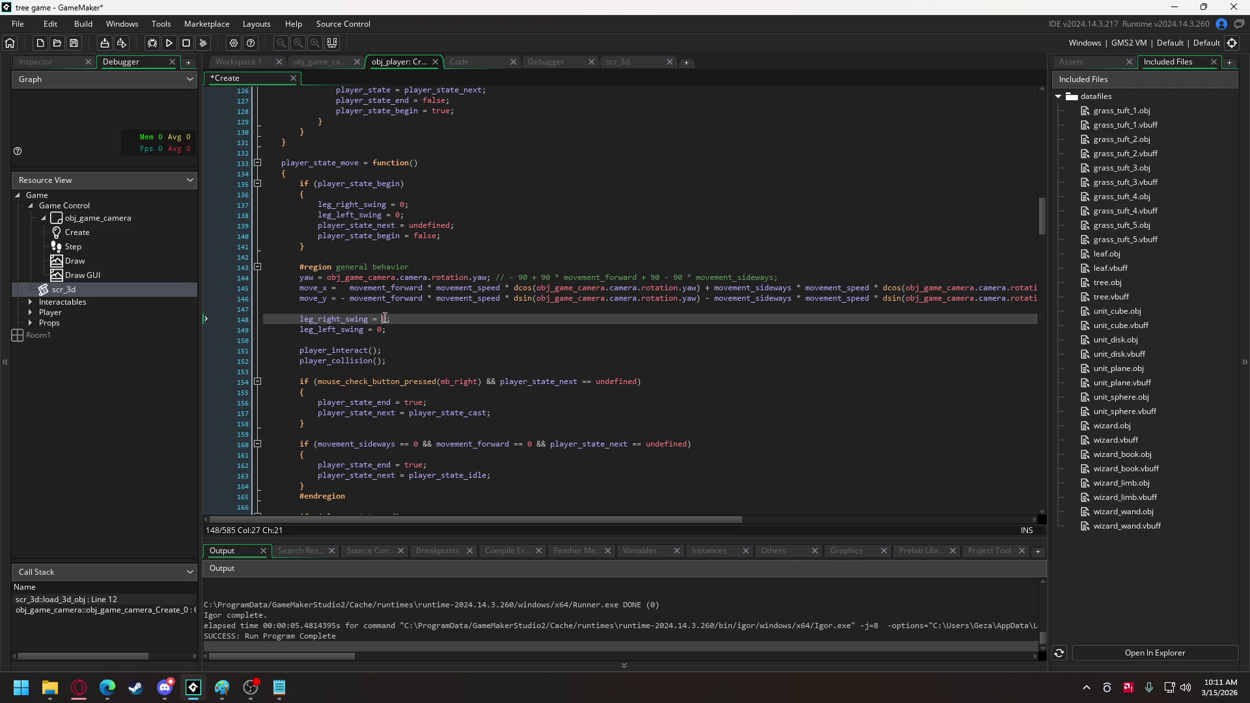
mouse_move(422, 281)
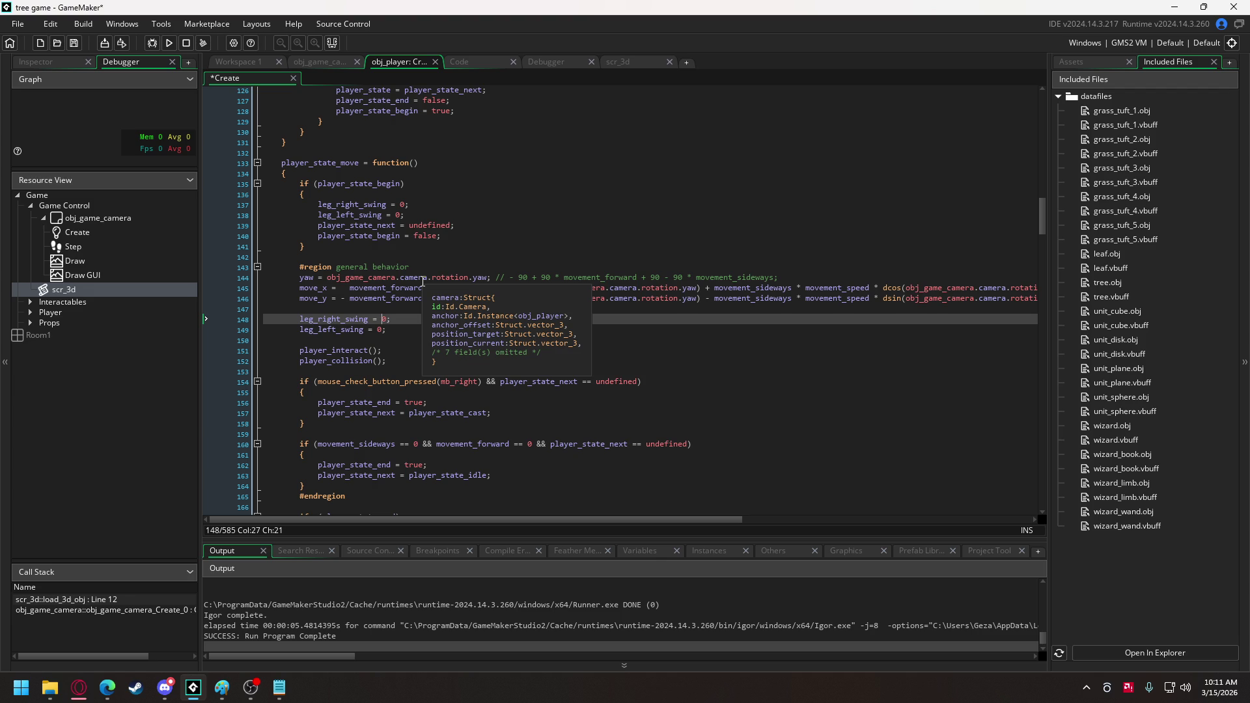
type("30 * dsin")
key("ctrl+s")
scroll(654, 246, "down", 20)
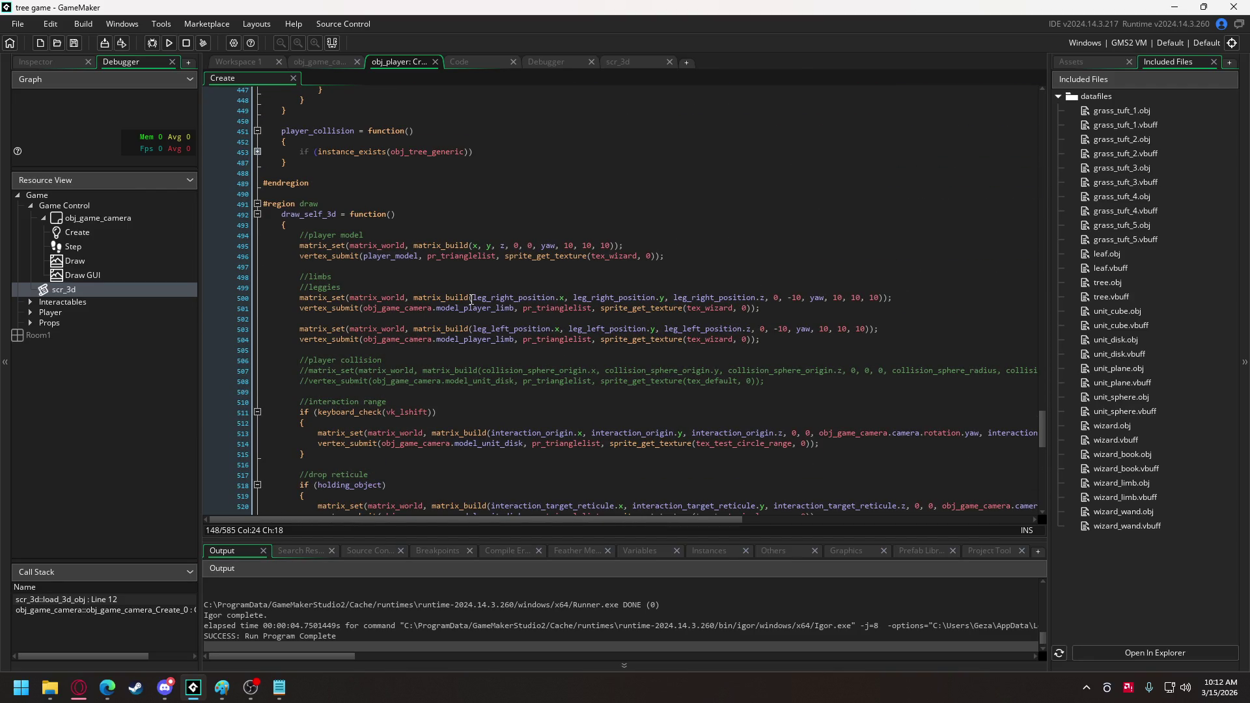
Change the right leg's draw tilt from -10 to leg_right_swing - 10 on line 500.
left_click(790, 298)
type("leg_right_swing")
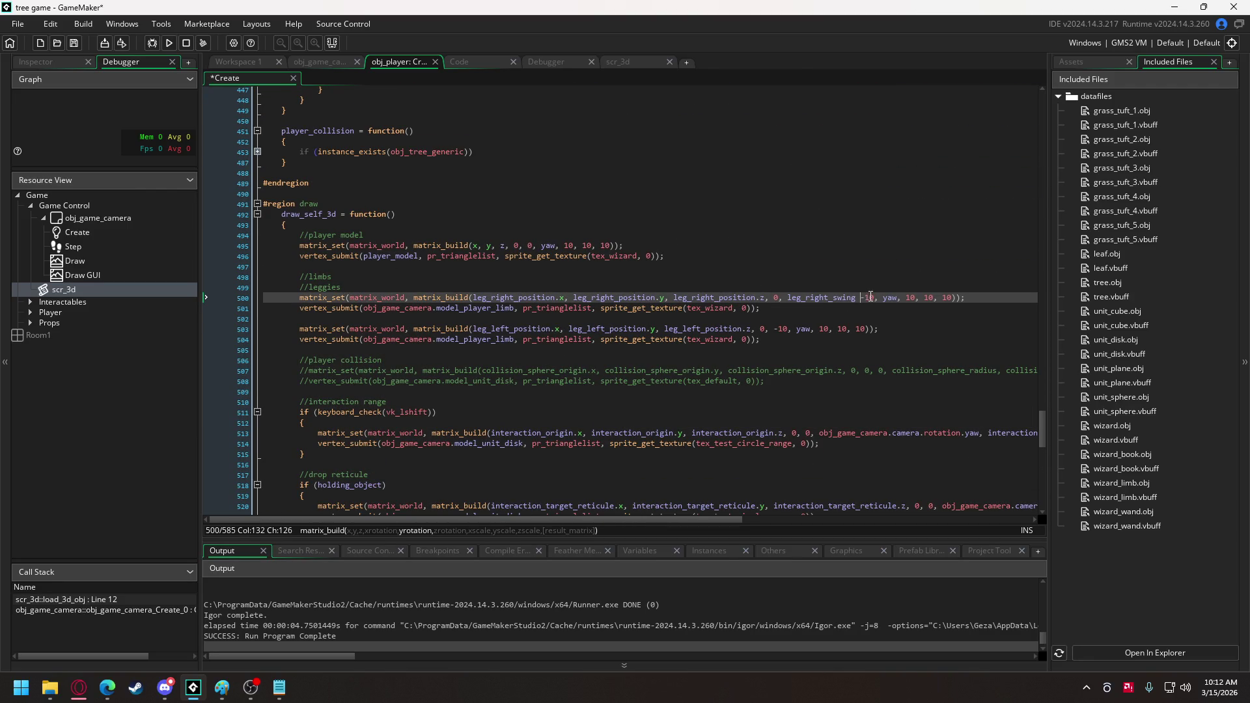
key("Right")
key("Delete")
key("Delete")
type("10")
Change the left leg's draw tilt on line 503 to leg_left_swing - 10.
left_click(772, 328)
key("Right")
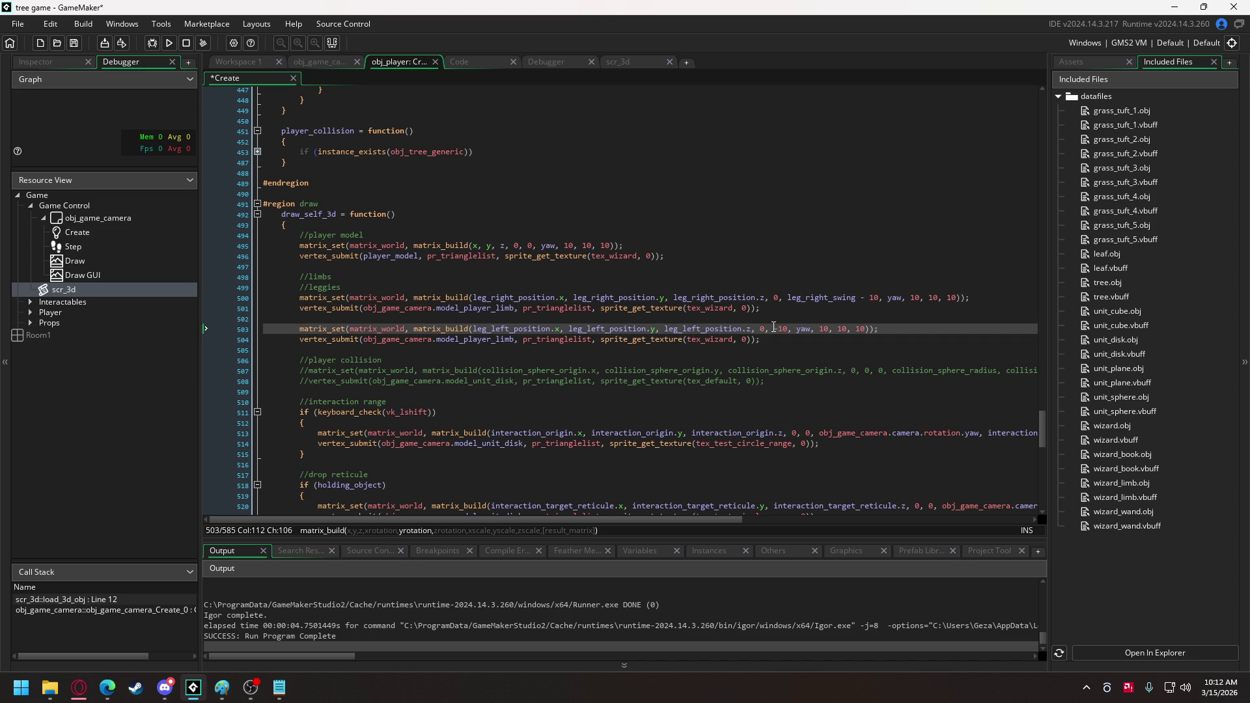
type("leg_right_swing")
left_click_drag(792, 329, 824, 329)
type("left")
left_click(838, 329)
left_click(848, 329)
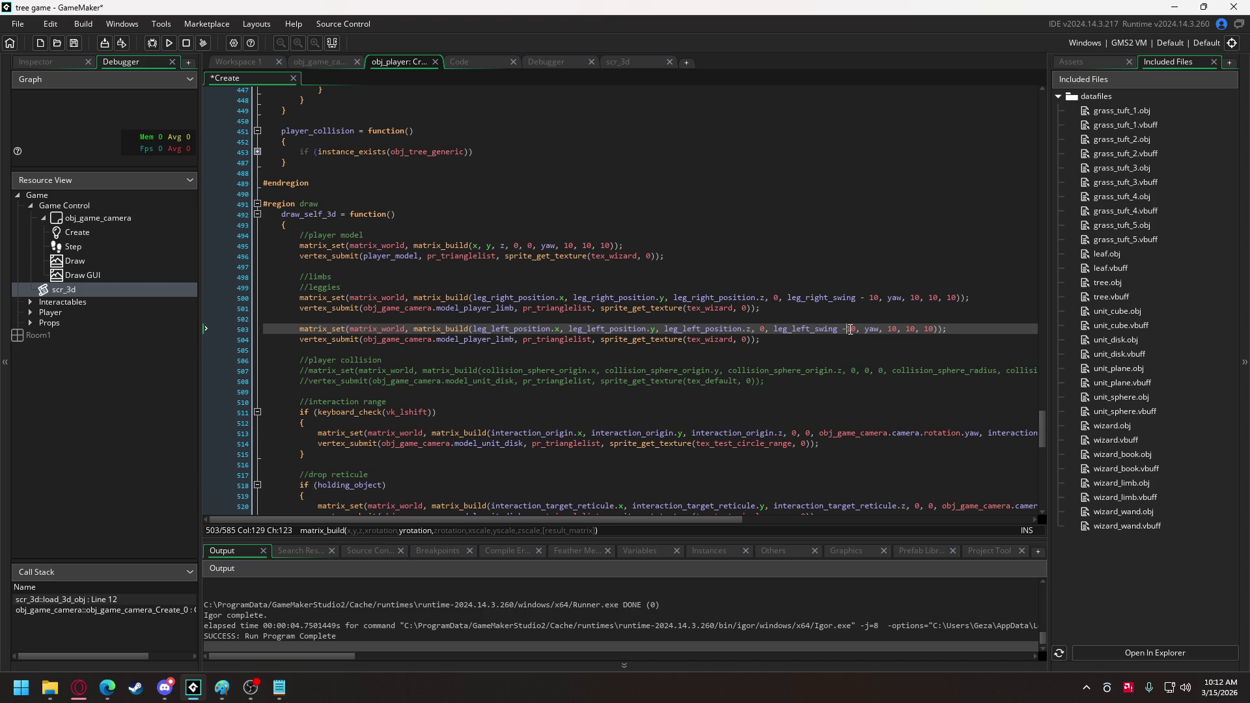
Run the game and walk the wizard forward to test the leg swing.
left_click(166, 45)
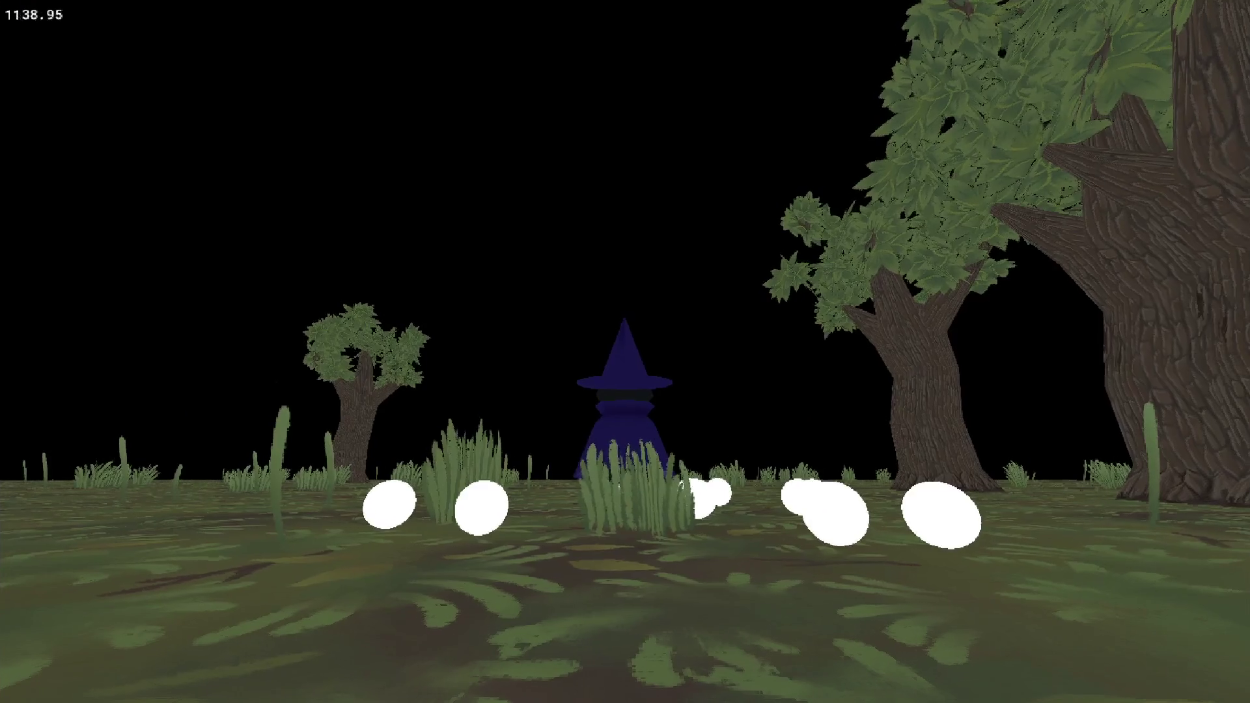
key("w")
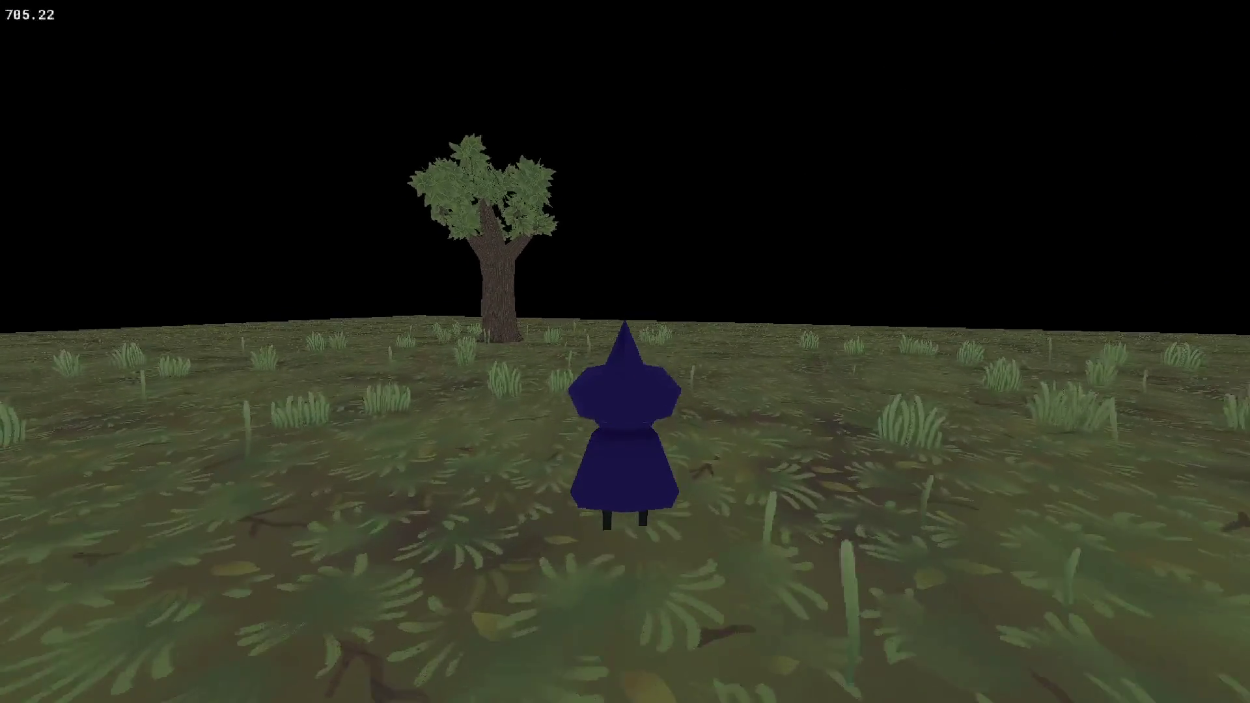
key("Escape")
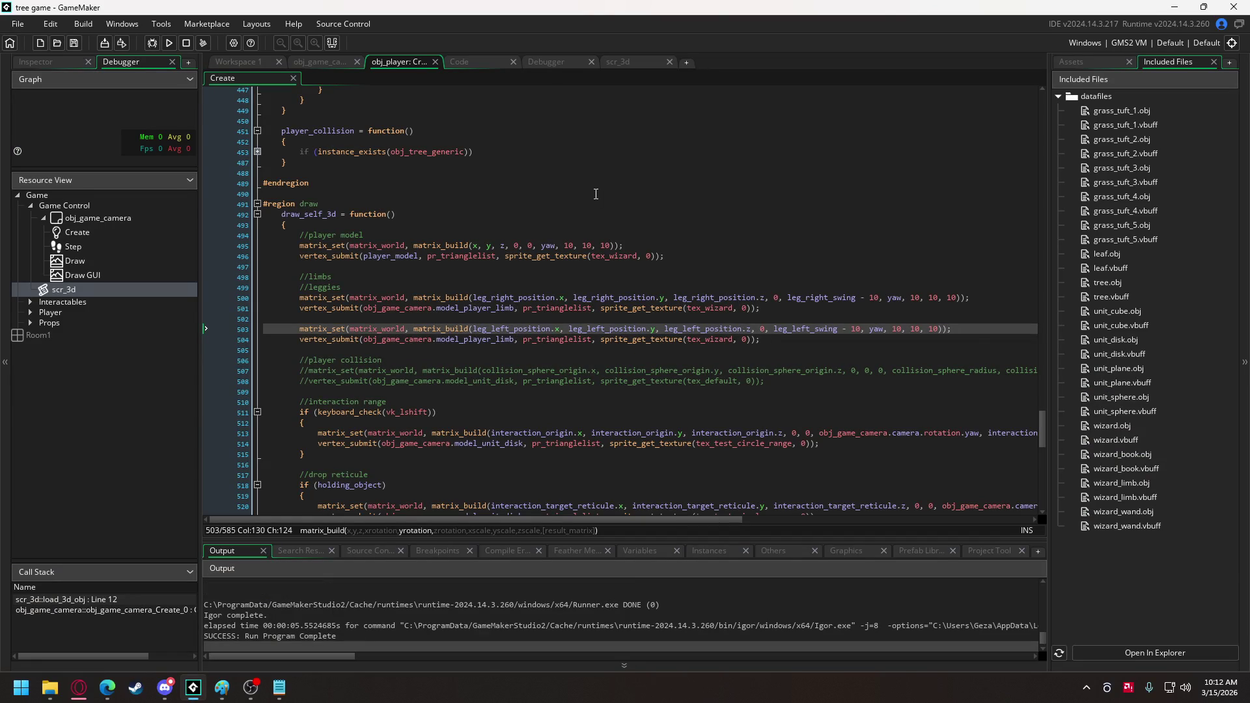
Delete ' / 5' from both leg swing formulas on lines 148–149 and test-run the game.
left_click_drag(1040, 439, 1050, 228)
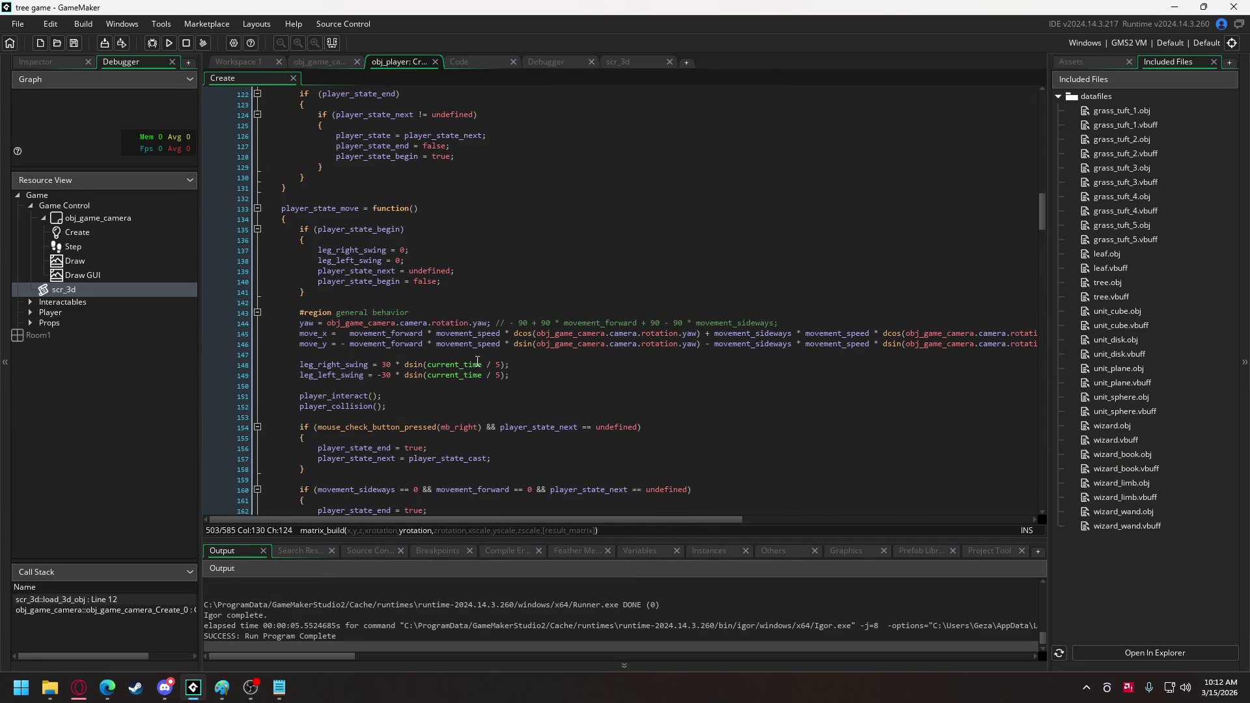
left_click_drag(482, 364, 501, 379)
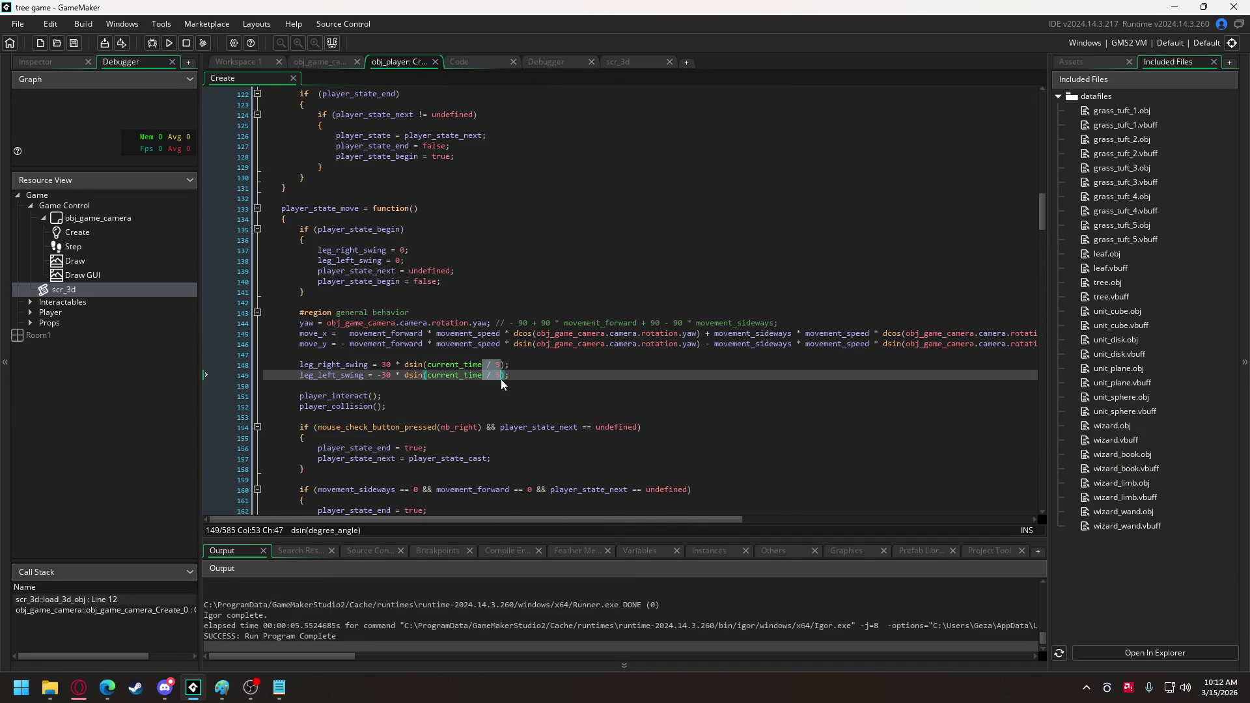
key("Delete")
left_click(170, 41)
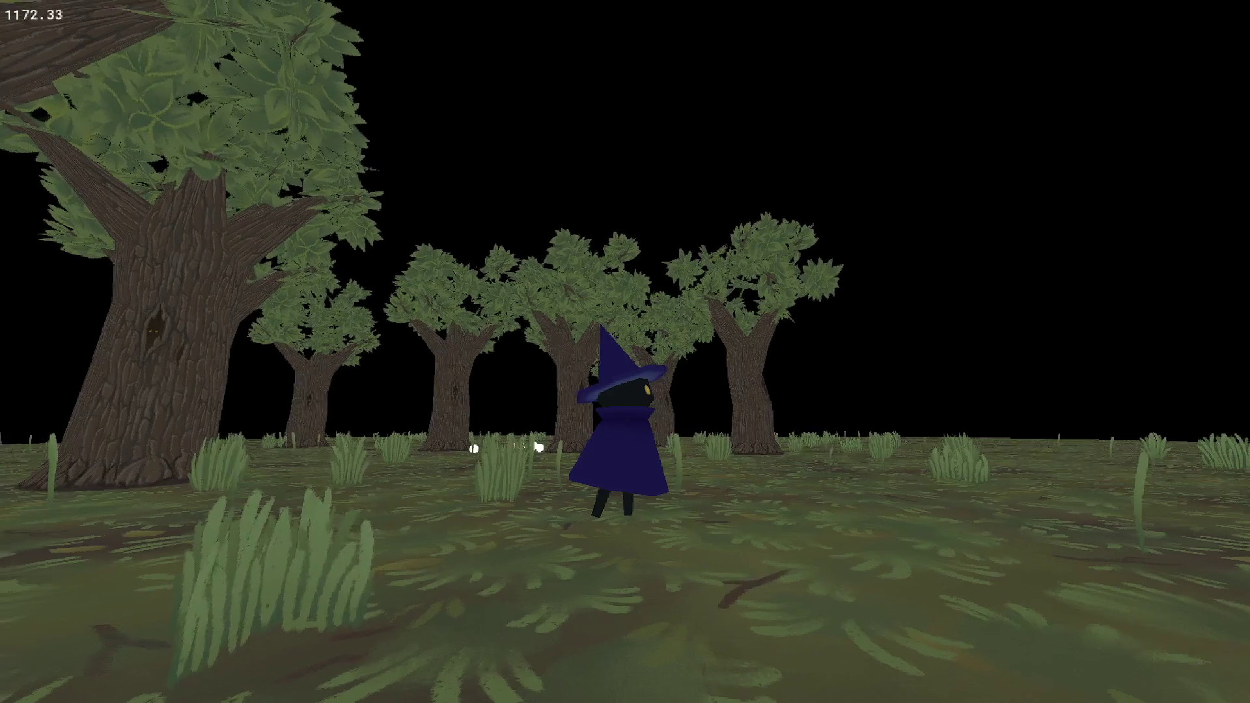
key("Escape")
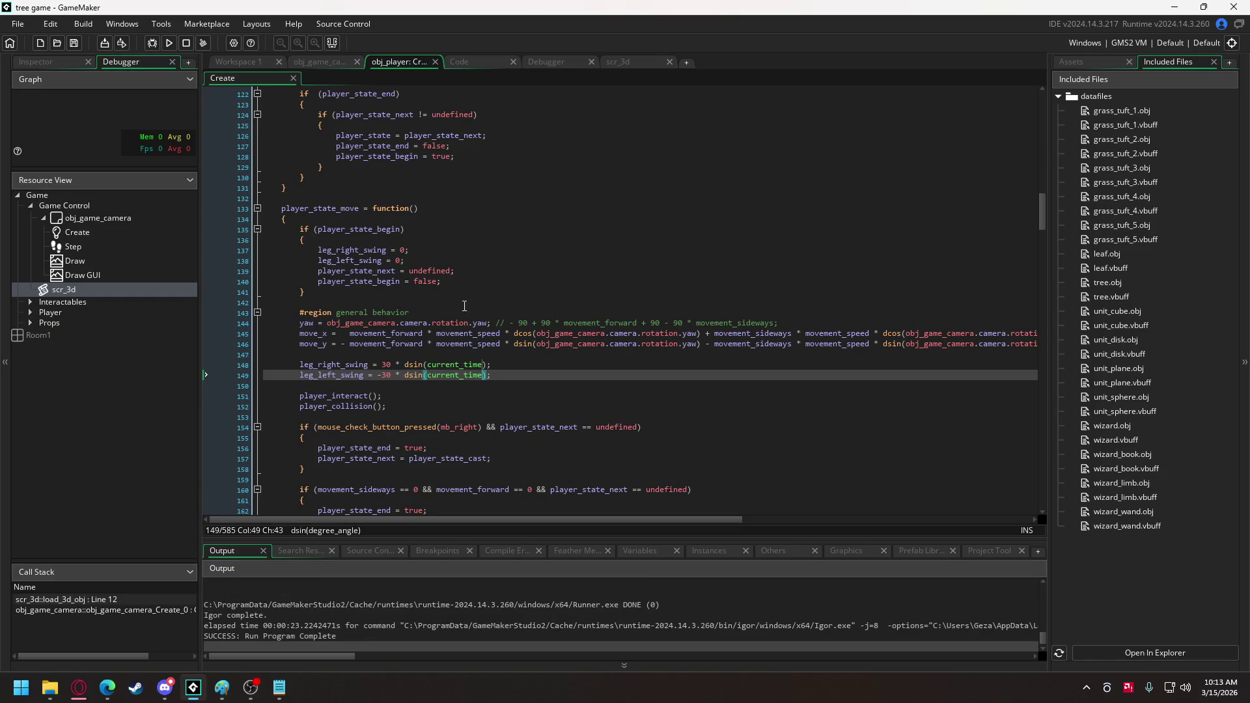
Move the leg_right_swing and leg_left_swing = 0 resets from the jump state into the move state's exit.
scroll(430, 311, "down", 5)
scroll(430, 311, "down", 5)
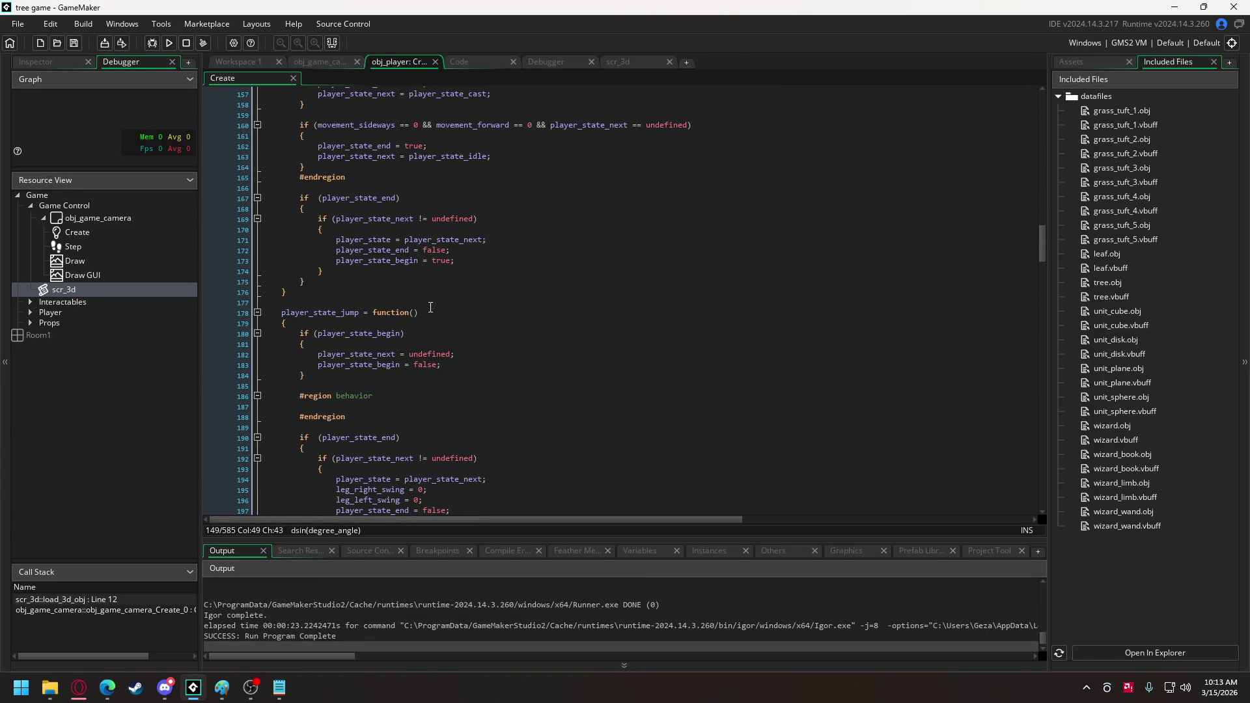
scroll(430, 308, "down", 2)
left_click_drag(426, 449, 337, 436)
key("Delete")
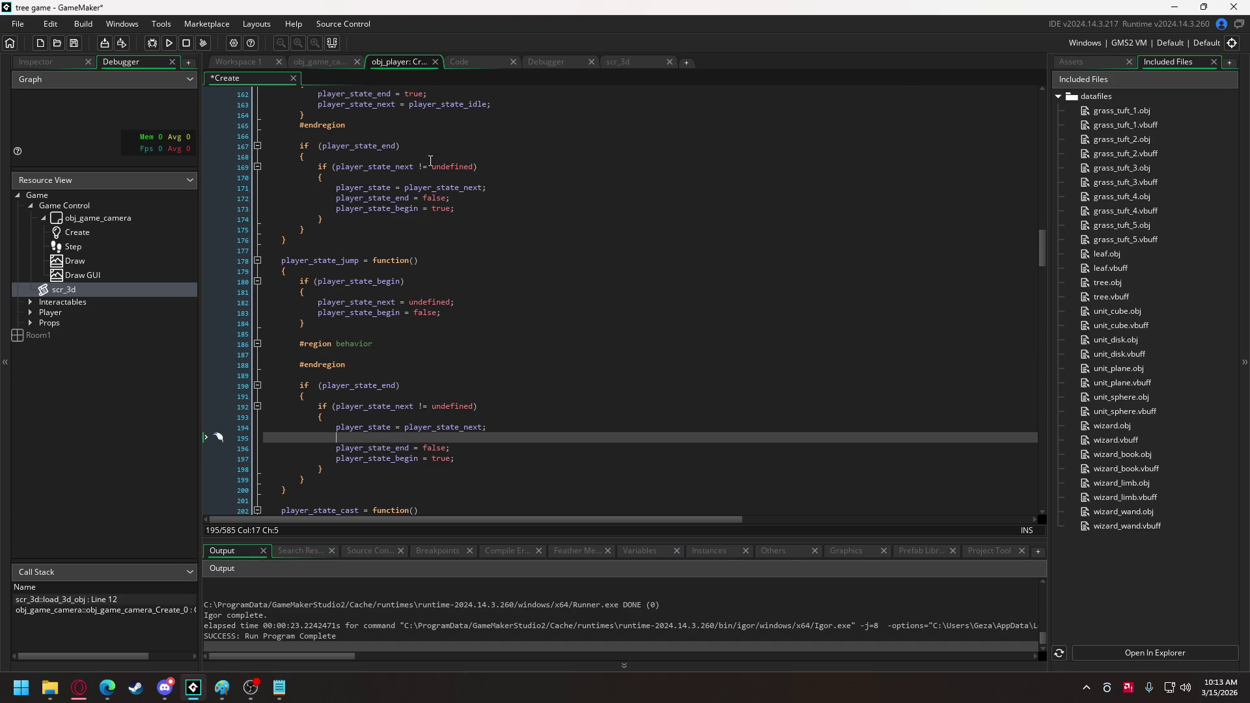
left_click(494, 188)
key("Return")
type("leg_right_swing = 0; \t\t\t\tleg_left_swing = 0;")
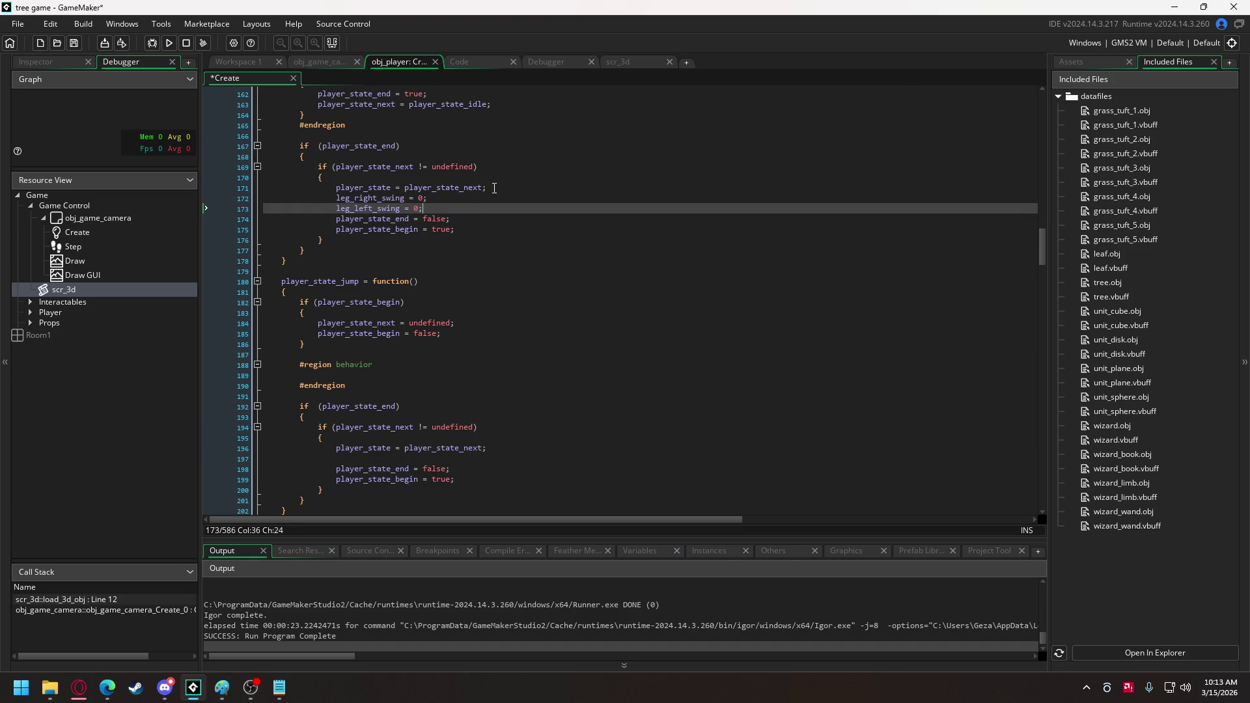
Remove the leftover blank line in the jump state and test-run the game.
left_click(342, 458)
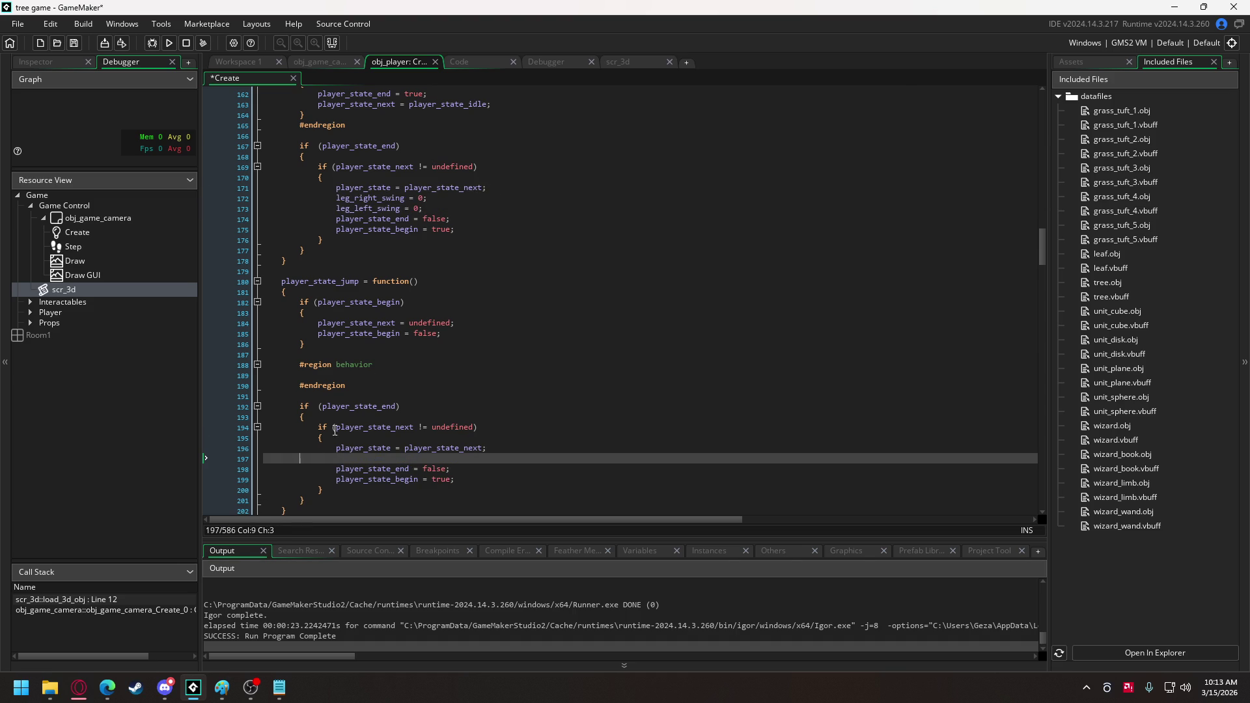
key("BackSpace")
left_click(177, 40)
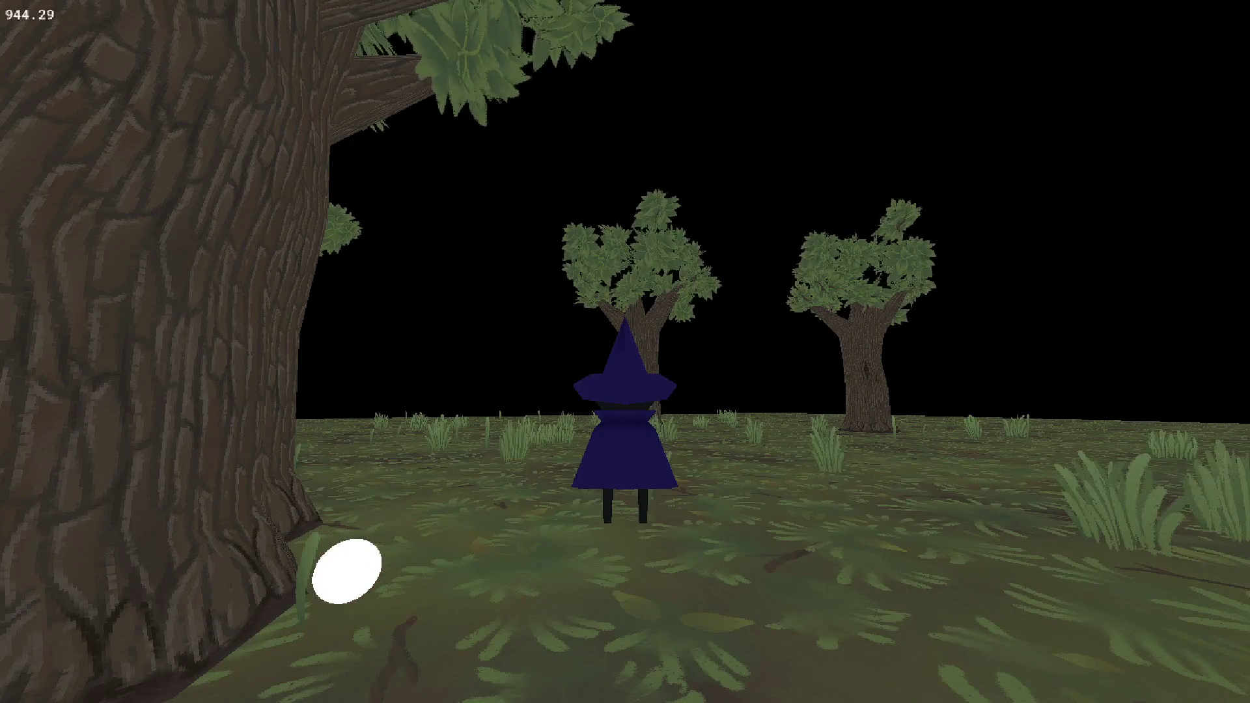
key("Escape")
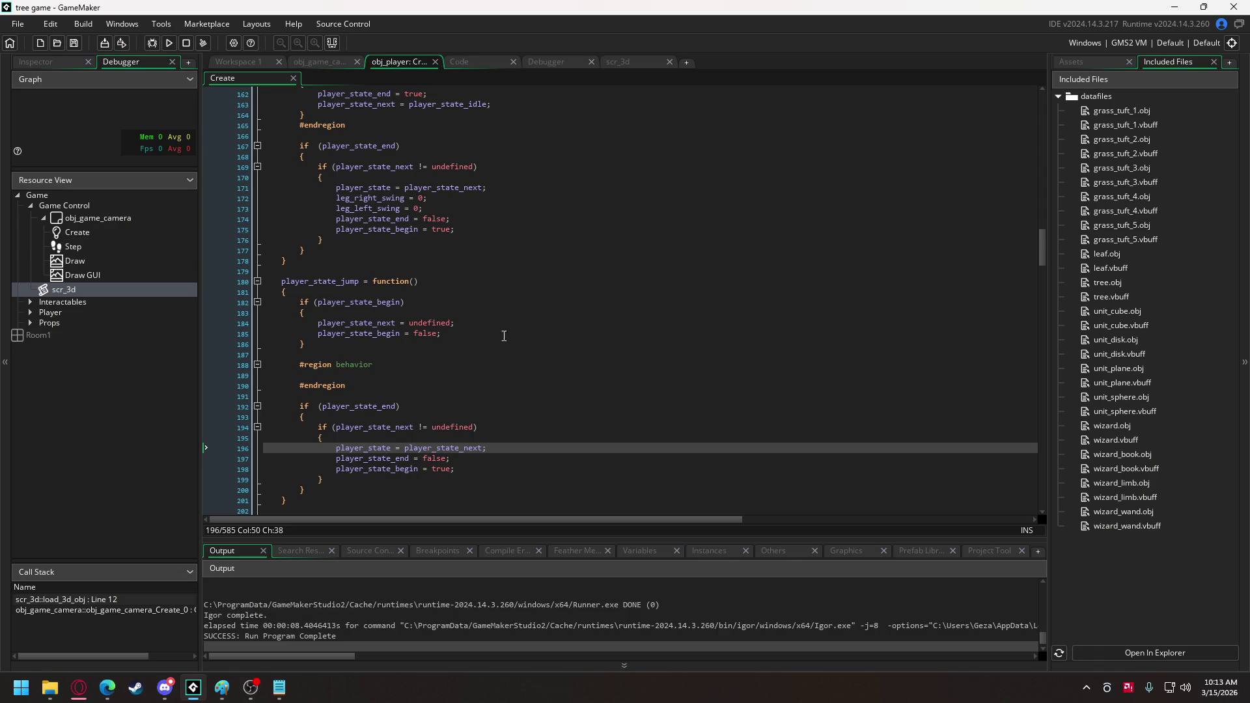
Declare arm_staff_position using the right leg's vector initialisation, changing its 9 to 0.
left_click_drag(1041, 256, 1059, 111)
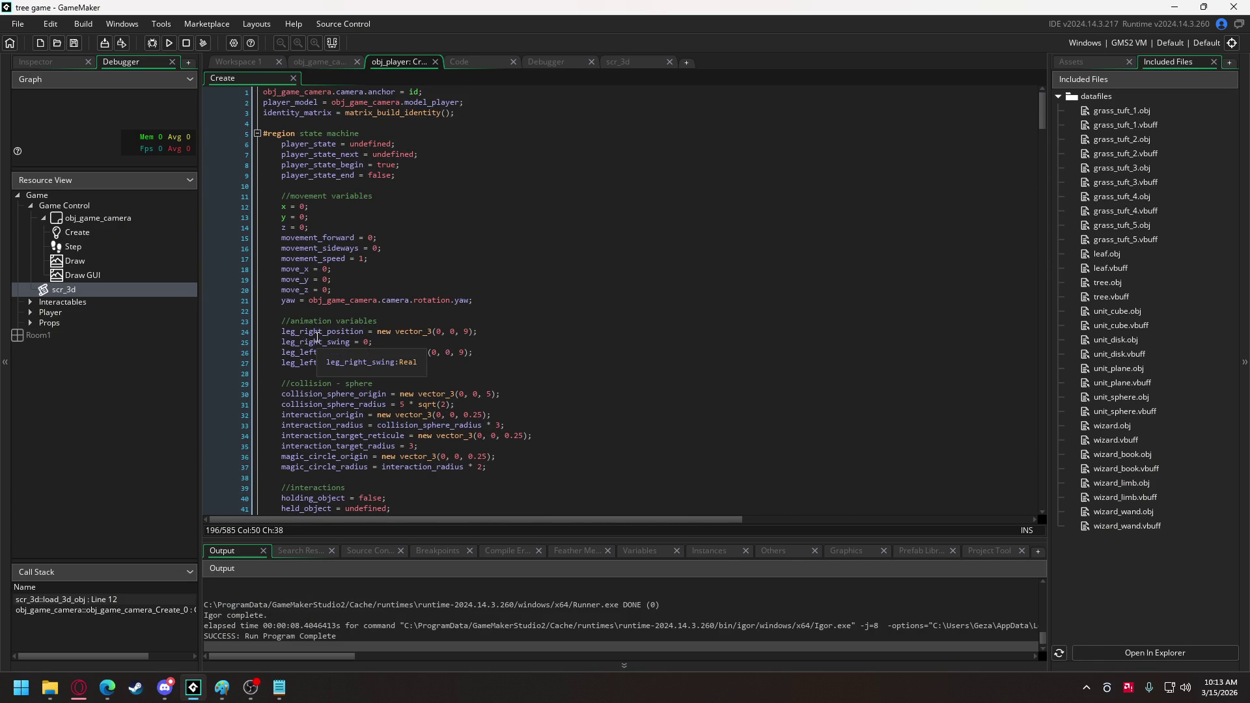
left_click(400, 360)
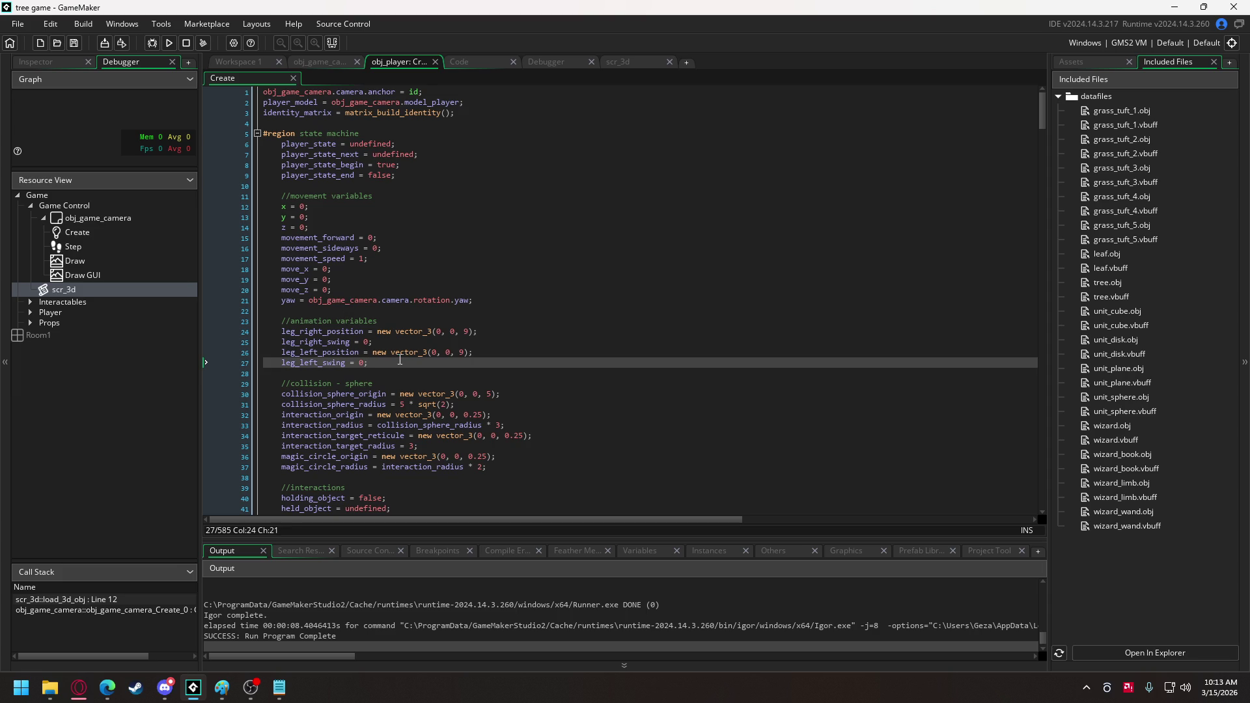
key("Return")
type("arm_")
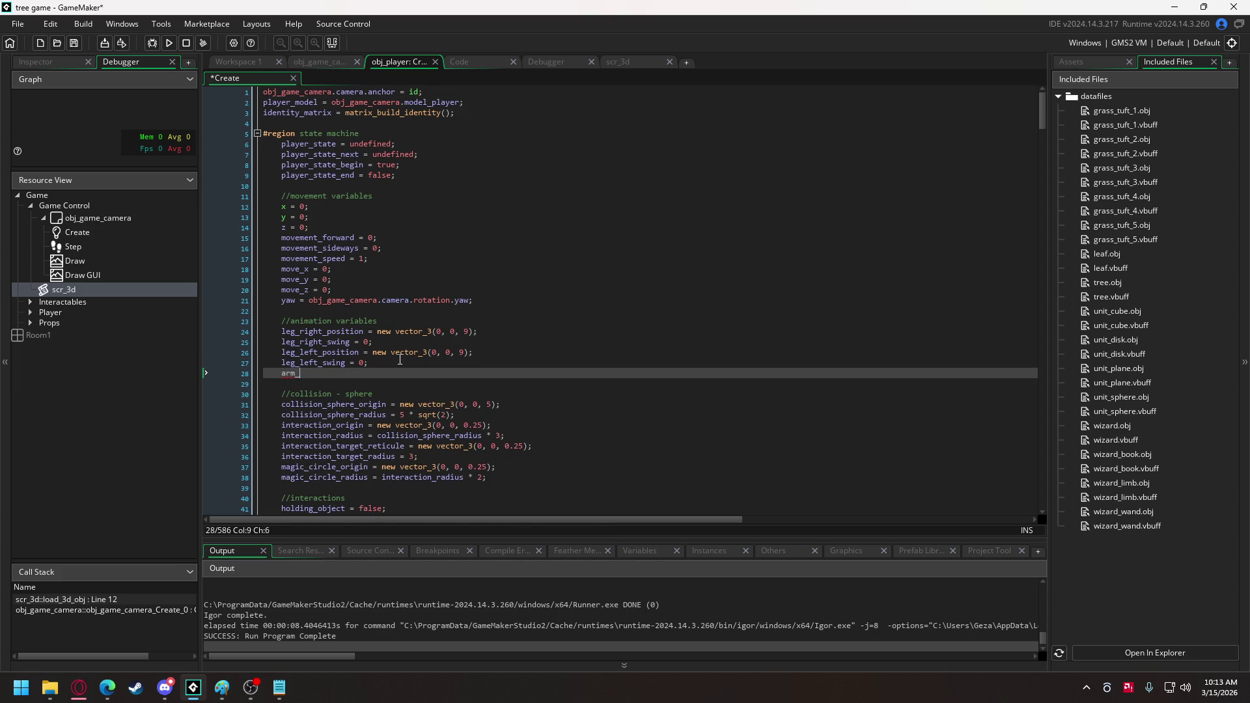
type("staff_position")
left_click_drag(363, 332, 474, 333)
key("ctrl+c")
left_click(383, 375)
key("ctrl+v")
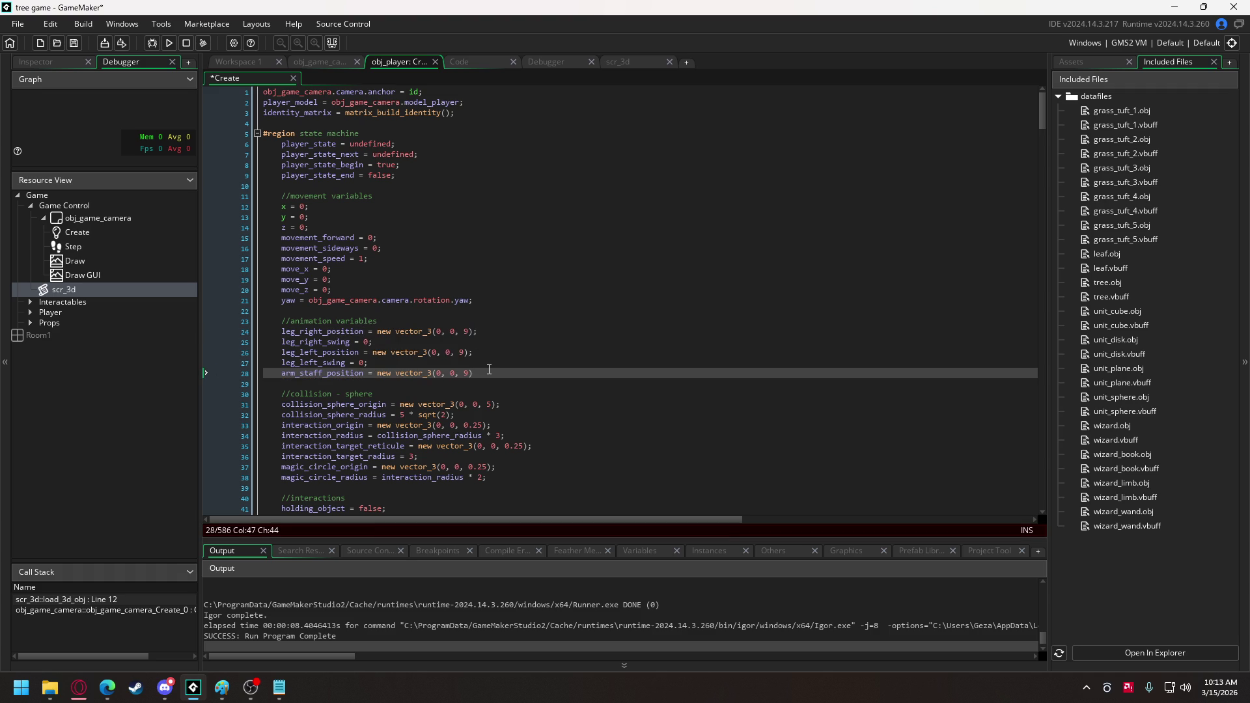
double_click(468, 373)
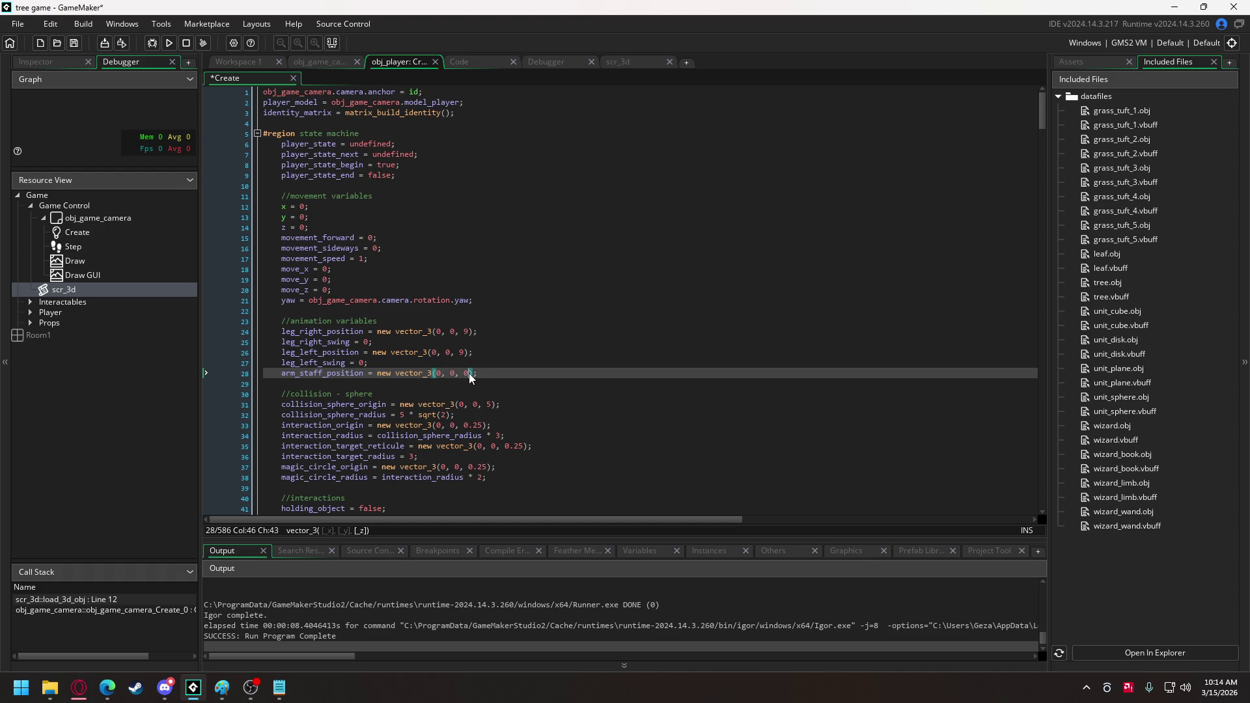
type("0")
Add arm_staff_swing = 0; and duplicate both arm_staff declaration lines.
left_click(483, 372)
key("Return")
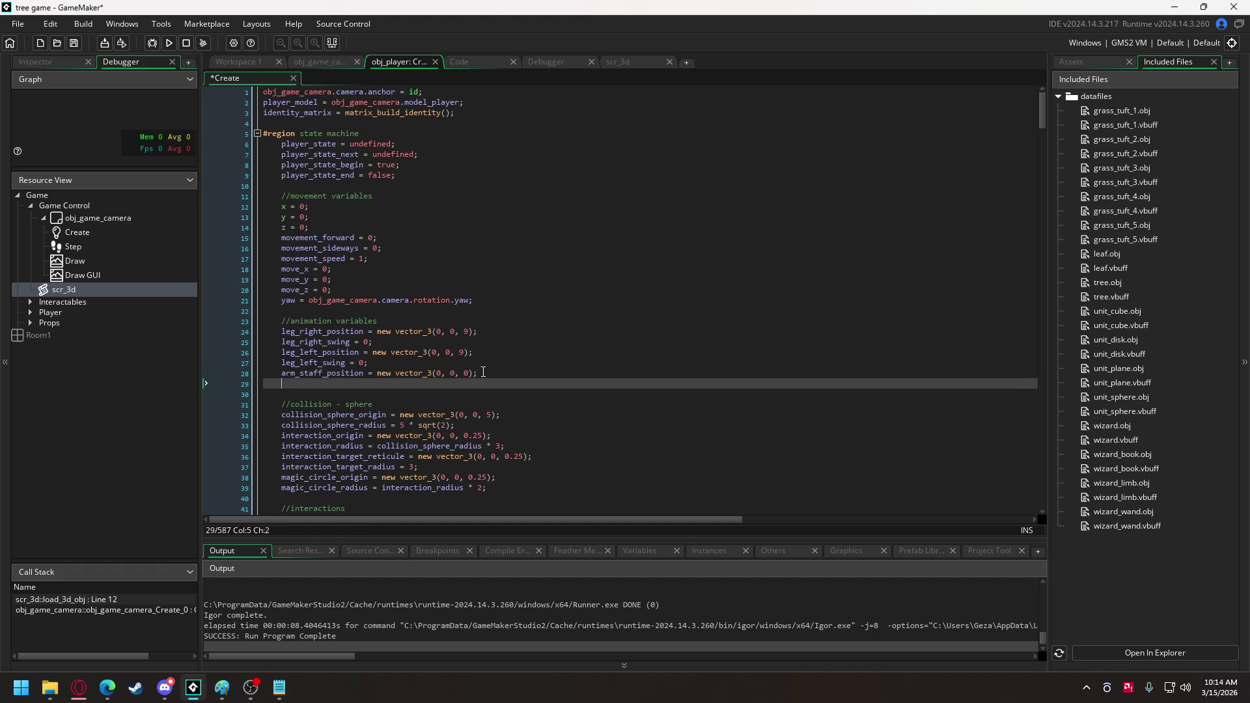
type("arm")
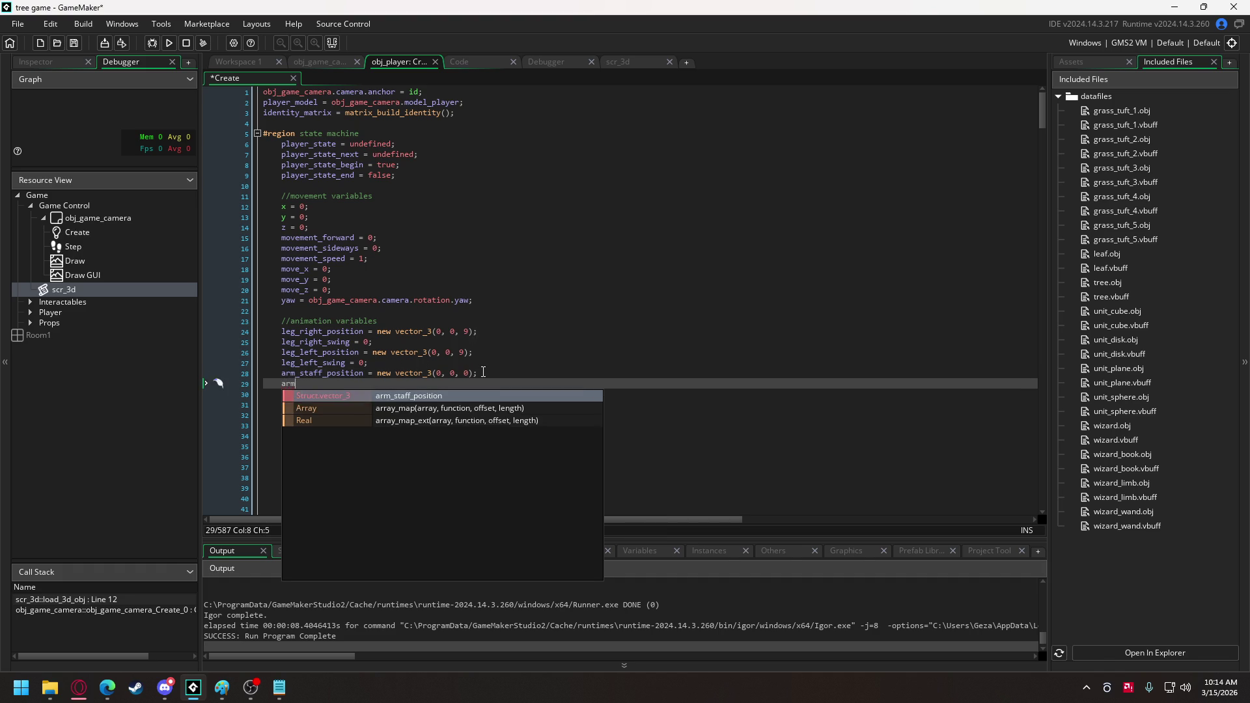
type("_staff_swing")
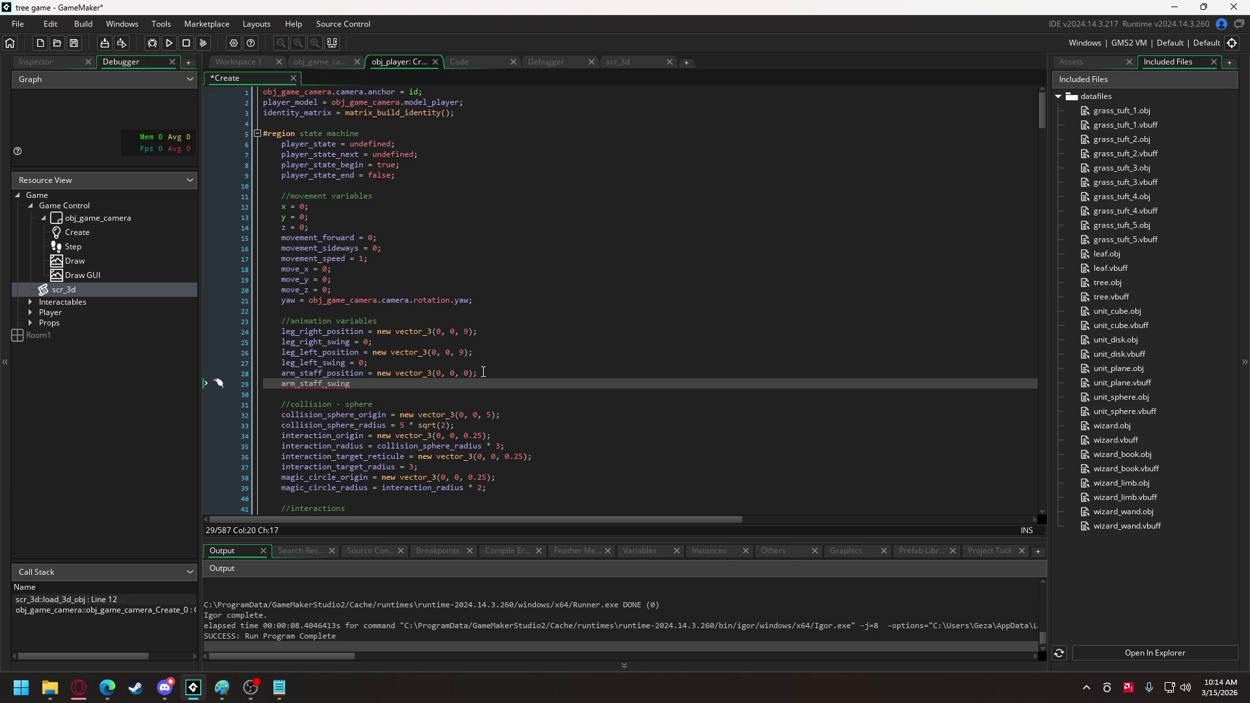
type(" = ")
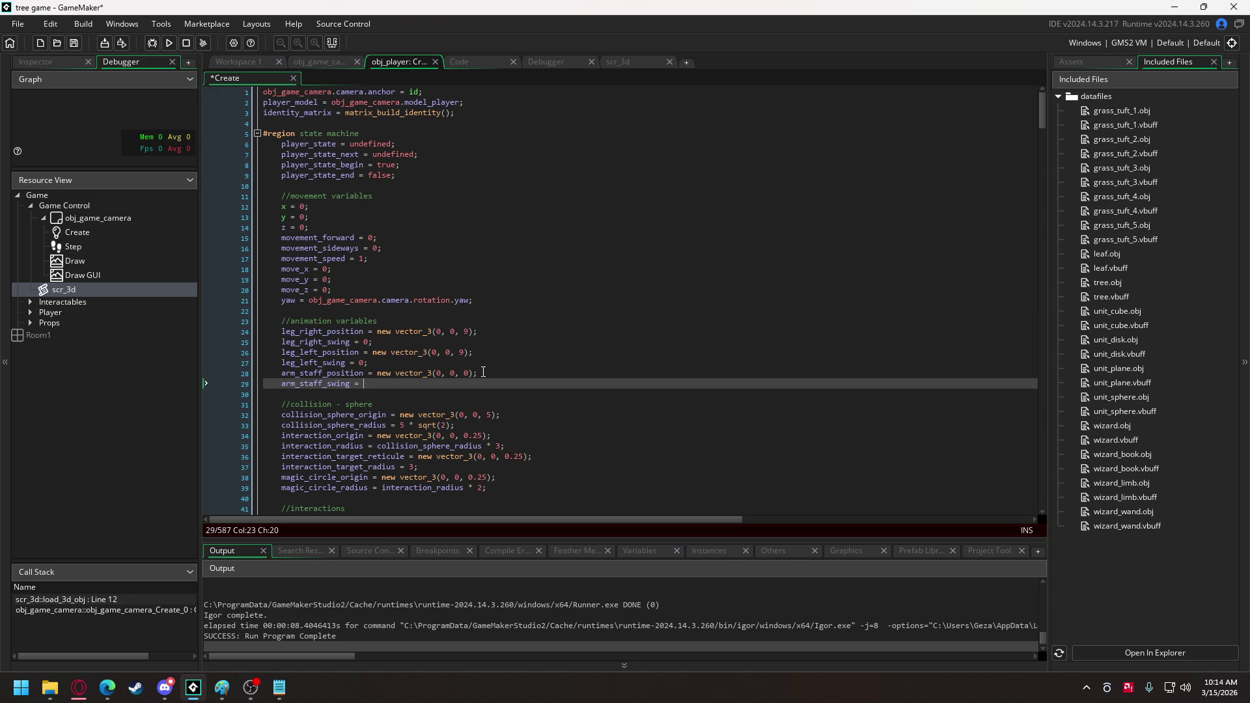
type("0;")
left_click_drag(389, 388, 283, 369)
left_click(422, 389)
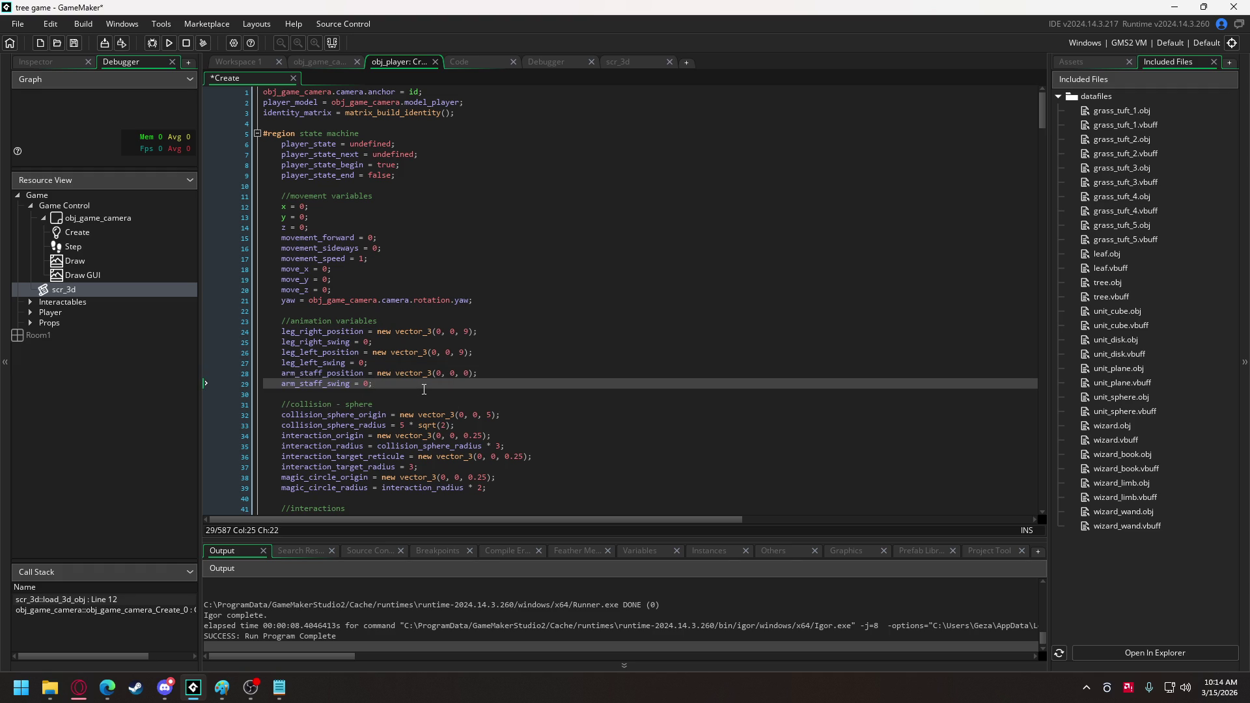
key("Return")
key("ctrl+v")
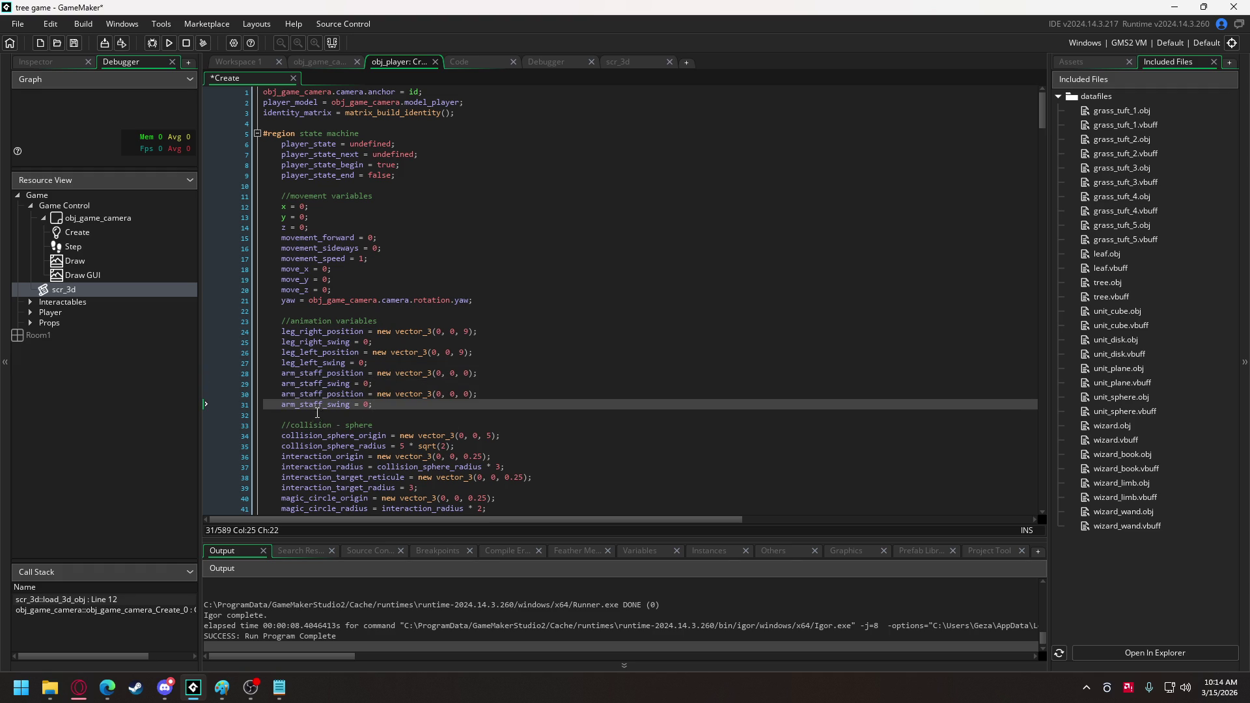
Rename the copies to arm_left_position/swing and the originals to arm_right_position/swing.
left_click(302, 395)
left_click_drag(300, 395, 322, 404)
type("left")
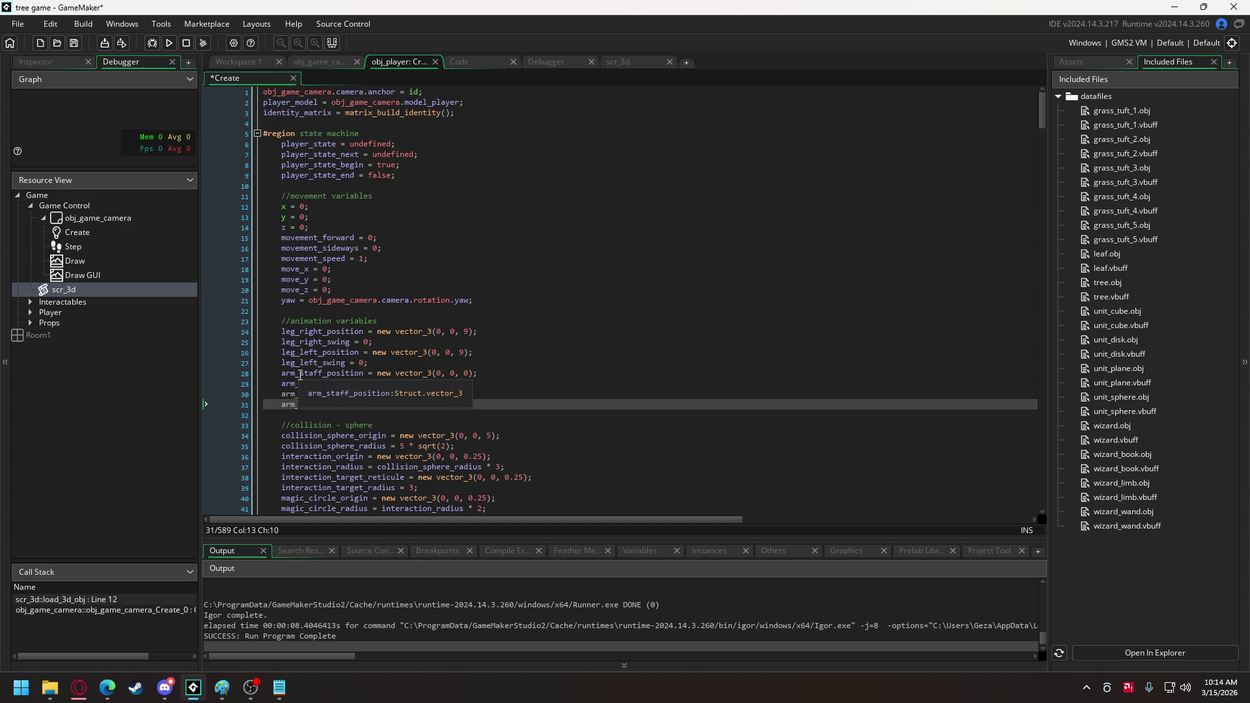
left_click_drag(300, 373, 322, 384)
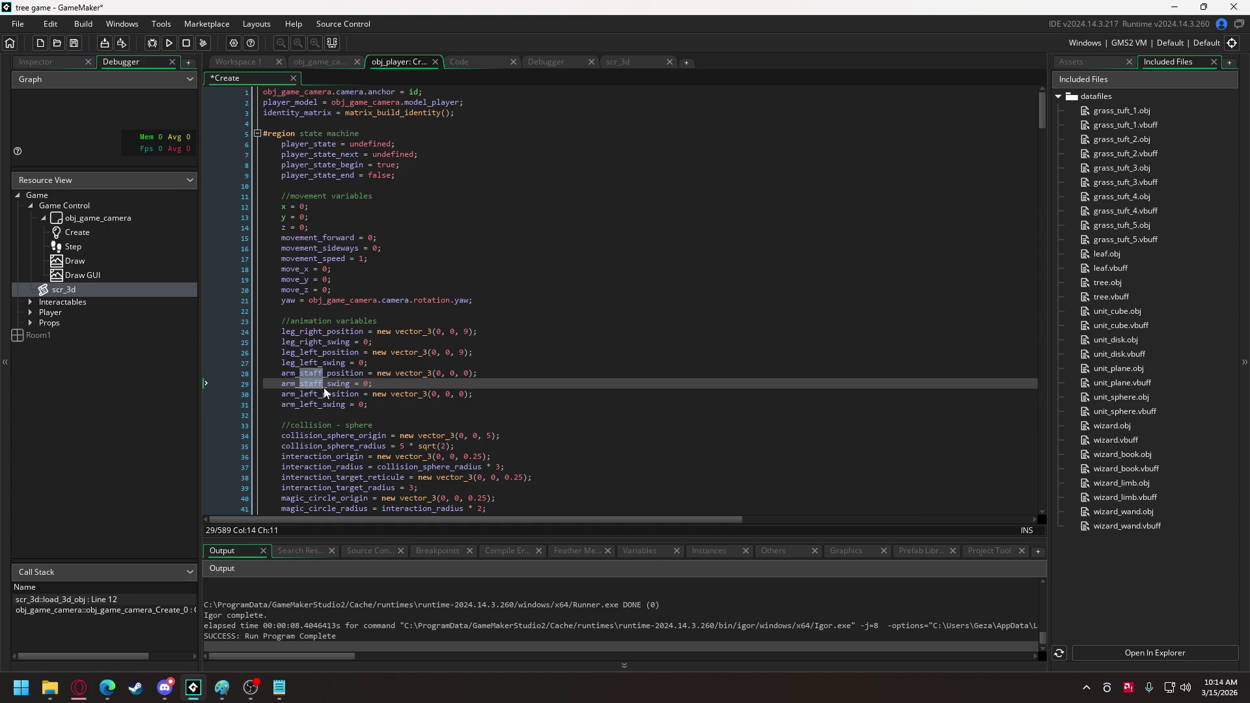
type("right")
scroll(456, 384, "down", 20)
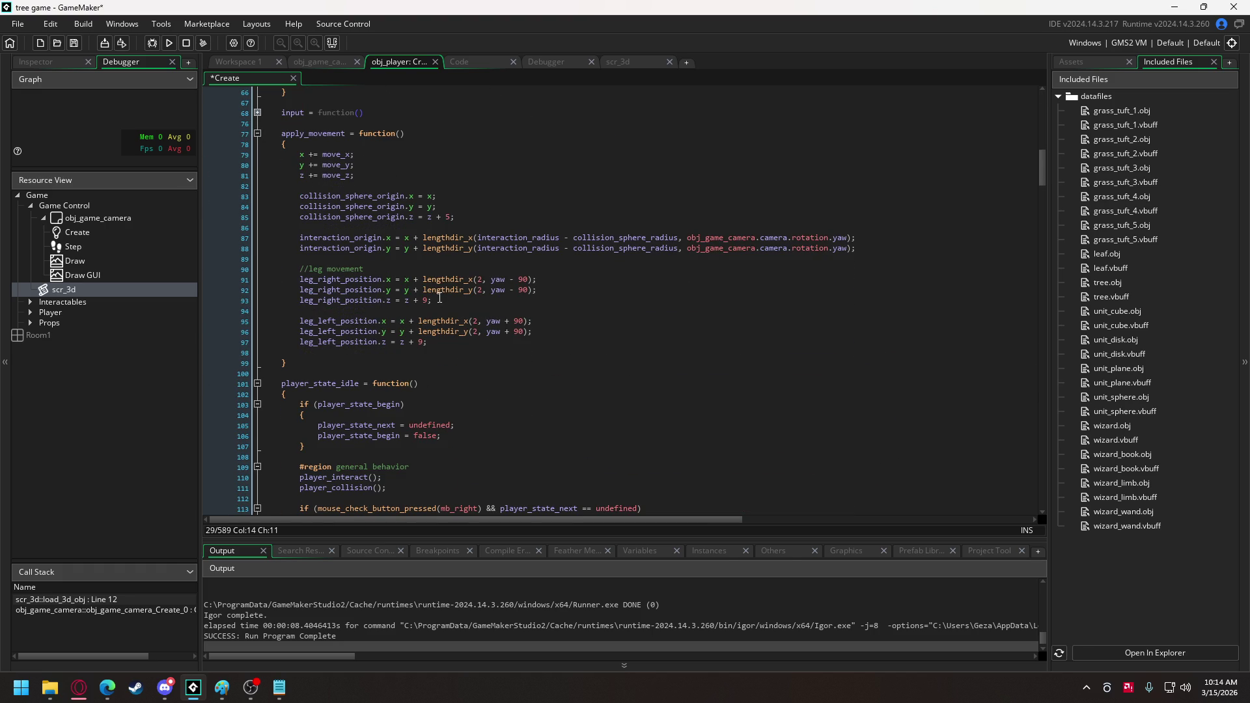
Copy the three leg_right_position movement lines below the left-leg lines in apply_movement.
mouse_move(432, 300)
left_mouse_down()
mouse_move(299, 290)
mouse_move(298, 278)
left_mouse_up()
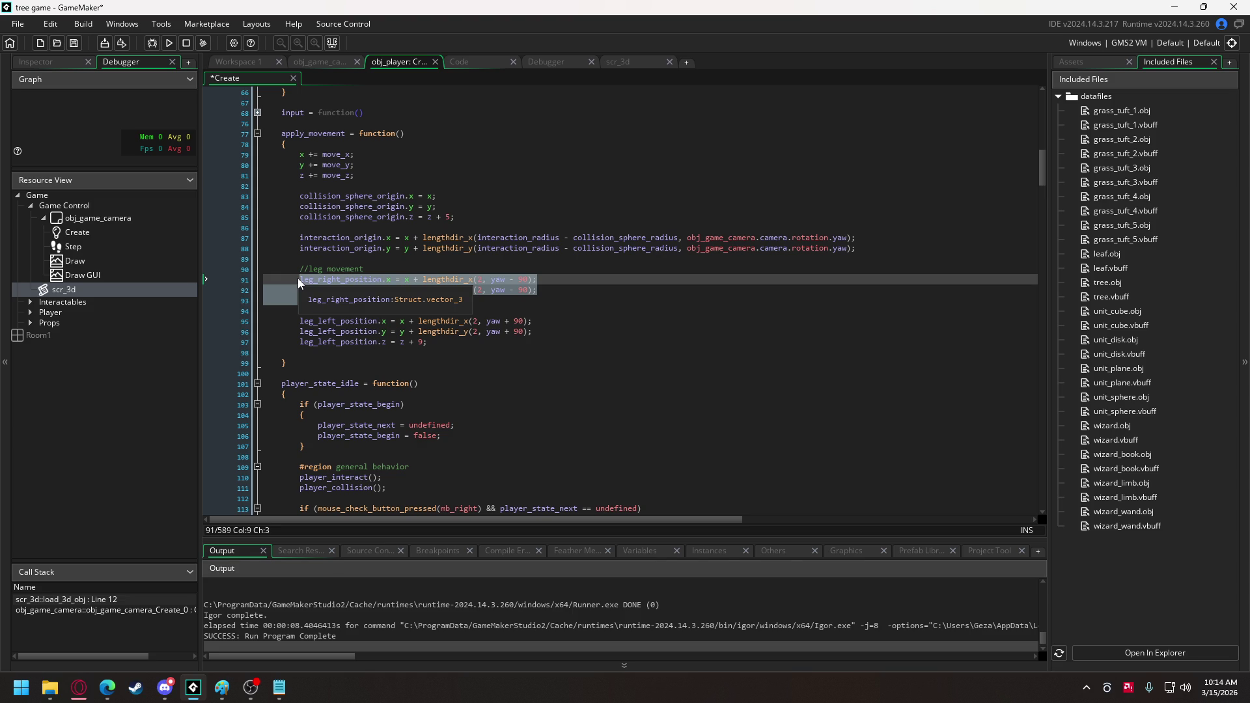
key("ctrl+c")
left_click(380, 356)
key("Return")
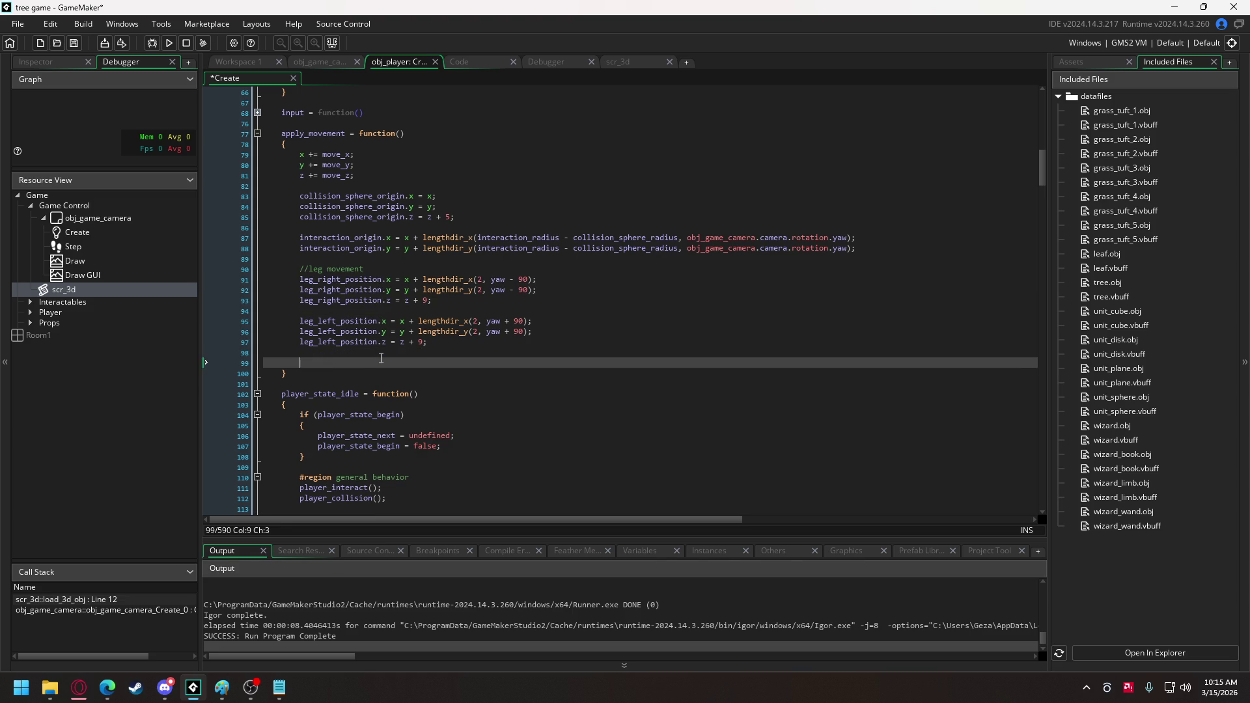
key("ctrl+v")
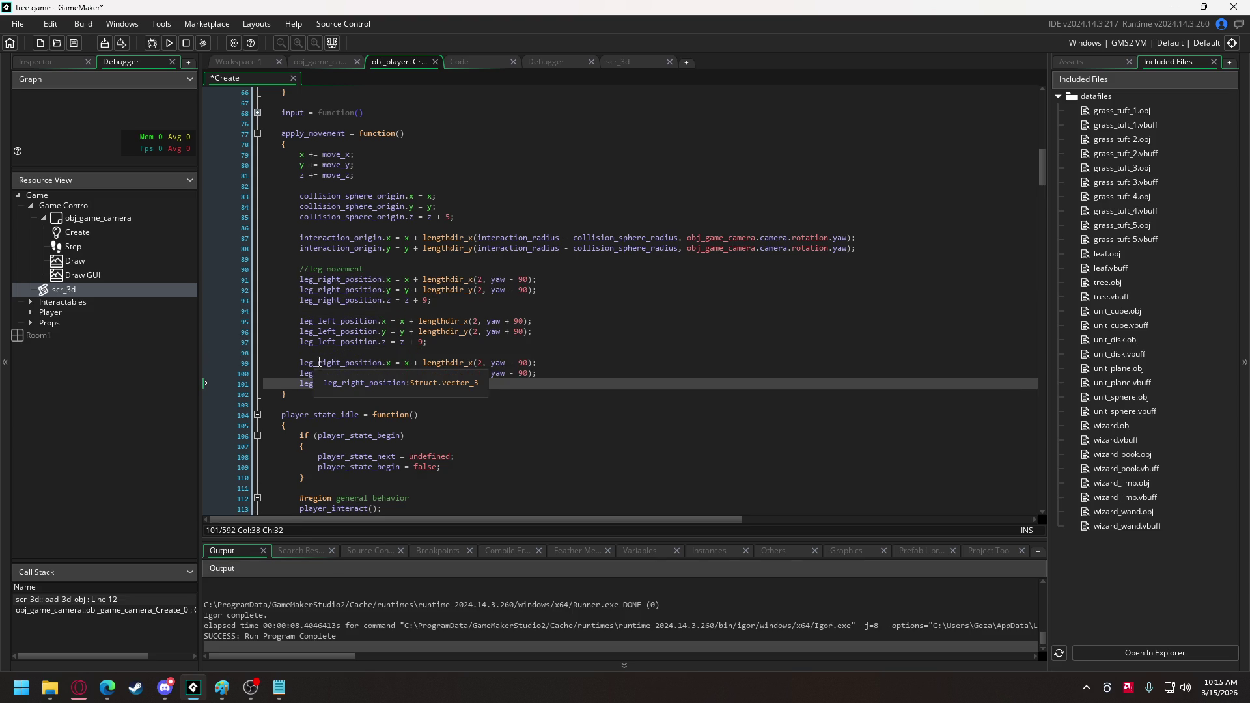
Rename the copy to arm_right_position with sideways offset 3 and height z + 20.
left_click(318, 363)
left_click_drag(314, 367, 305, 386)
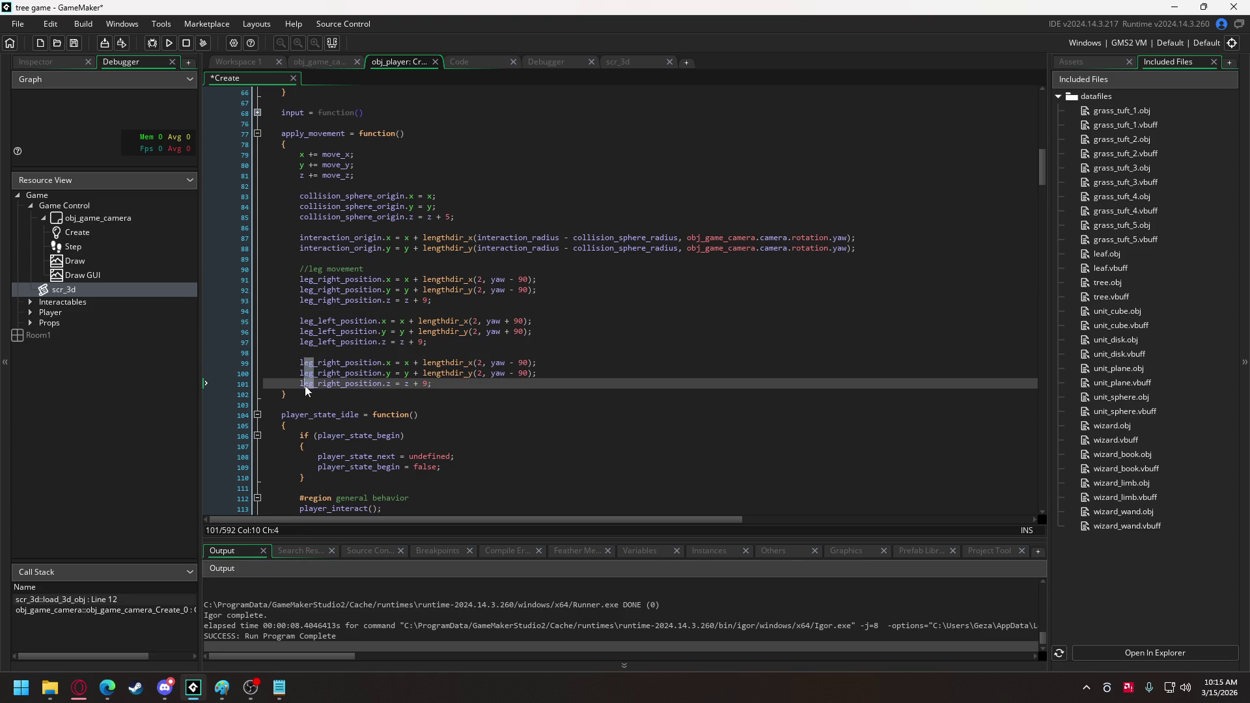
type("arm")
left_click_drag(481, 363, 482, 376)
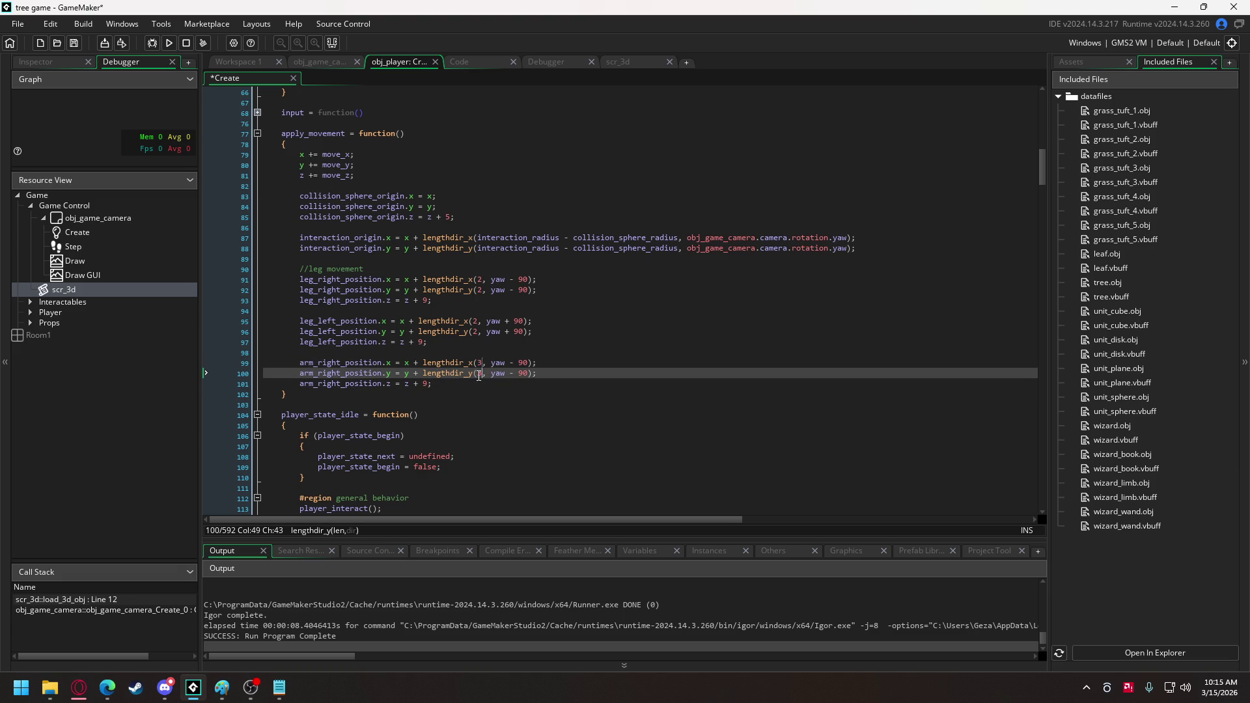
left_click(425, 384)
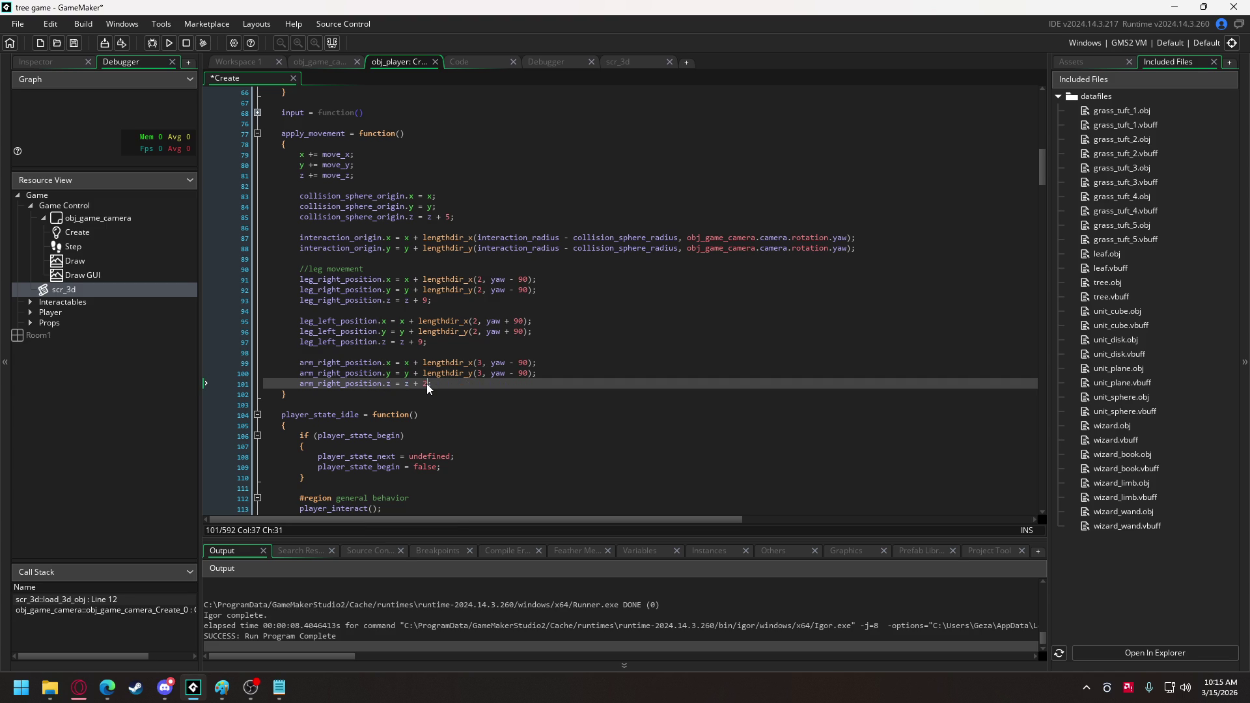
type("0")
Paste the right-leg matrix_set/vertex_submit lines into a new arms section after the leg draw code.
mouse_move(1044, 157)
left_mouse_down()
mouse_move(1029, 325)
mouse_move(1035, 495)
mouse_move(1053, 416)
left_mouse_up()
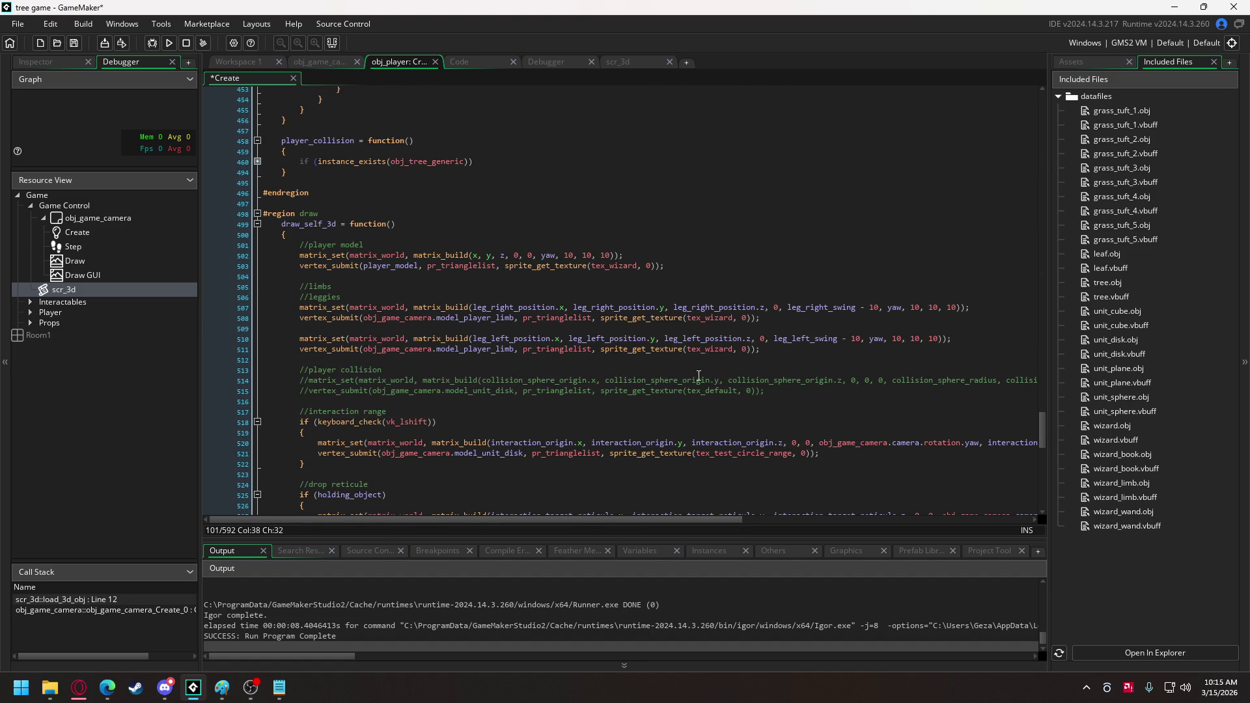
left_click_drag(781, 323, 274, 312)
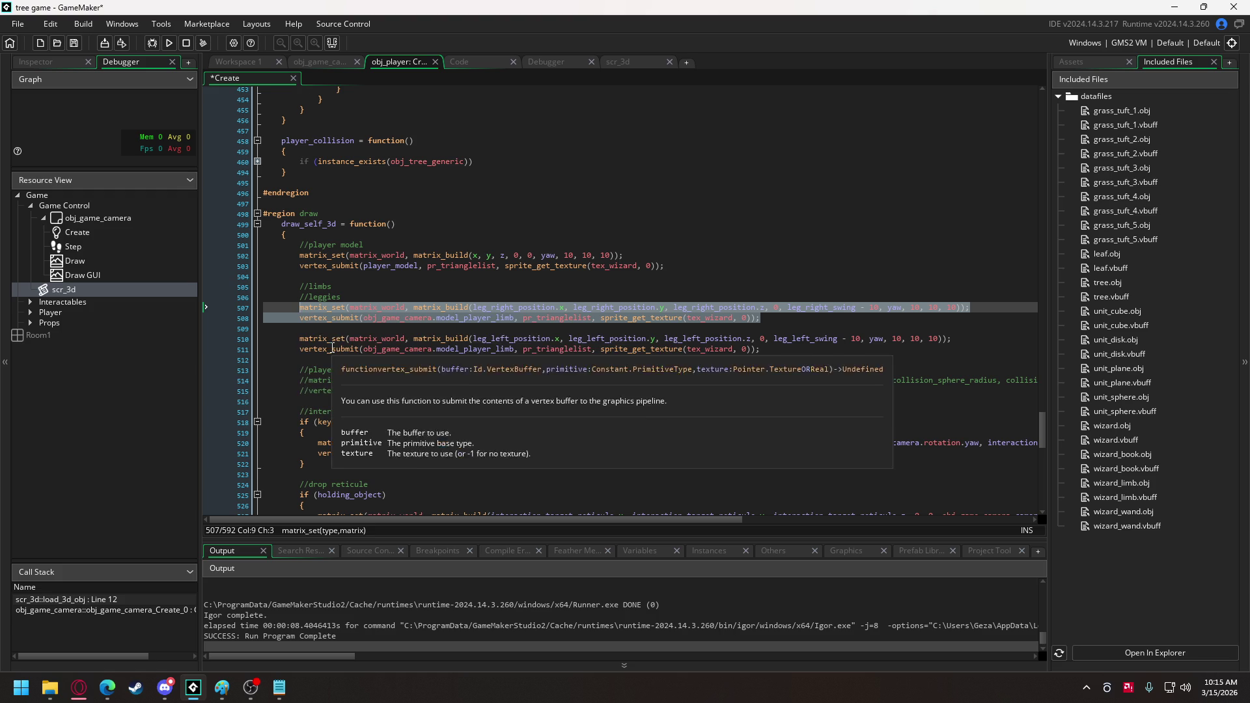
left_click(334, 319)
left_click(326, 331)
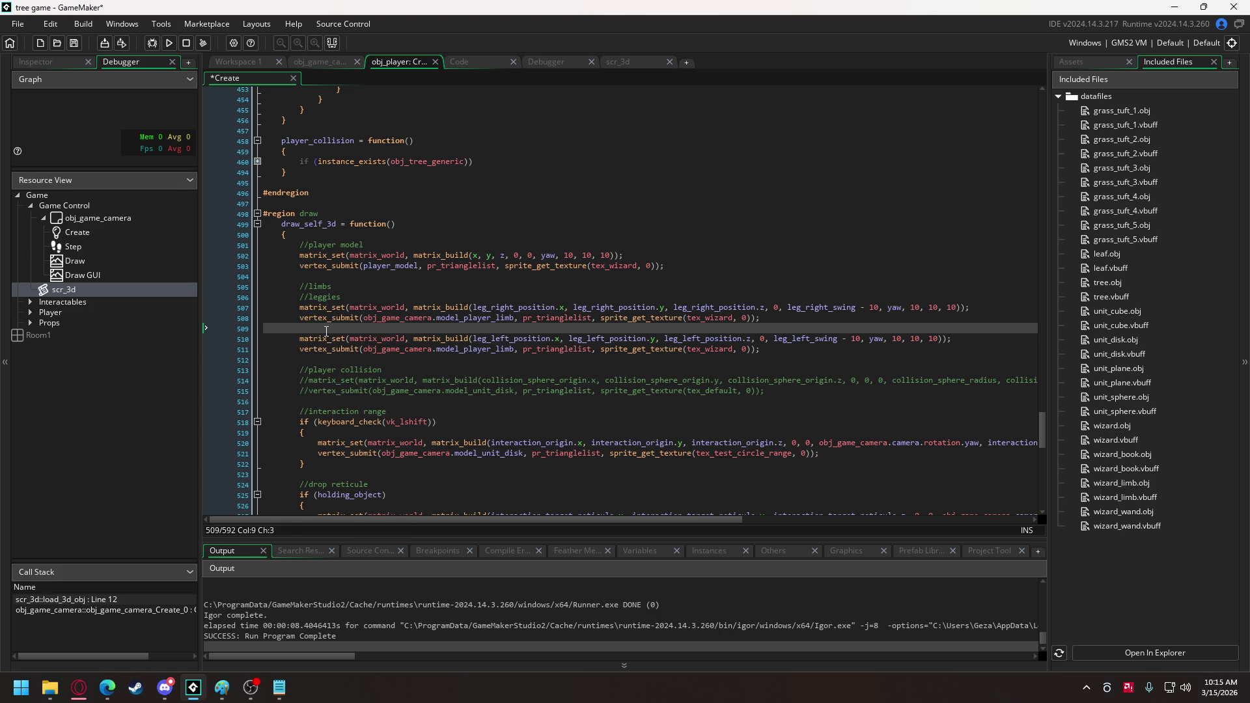
key("BackSpace")
left_click(776, 341)
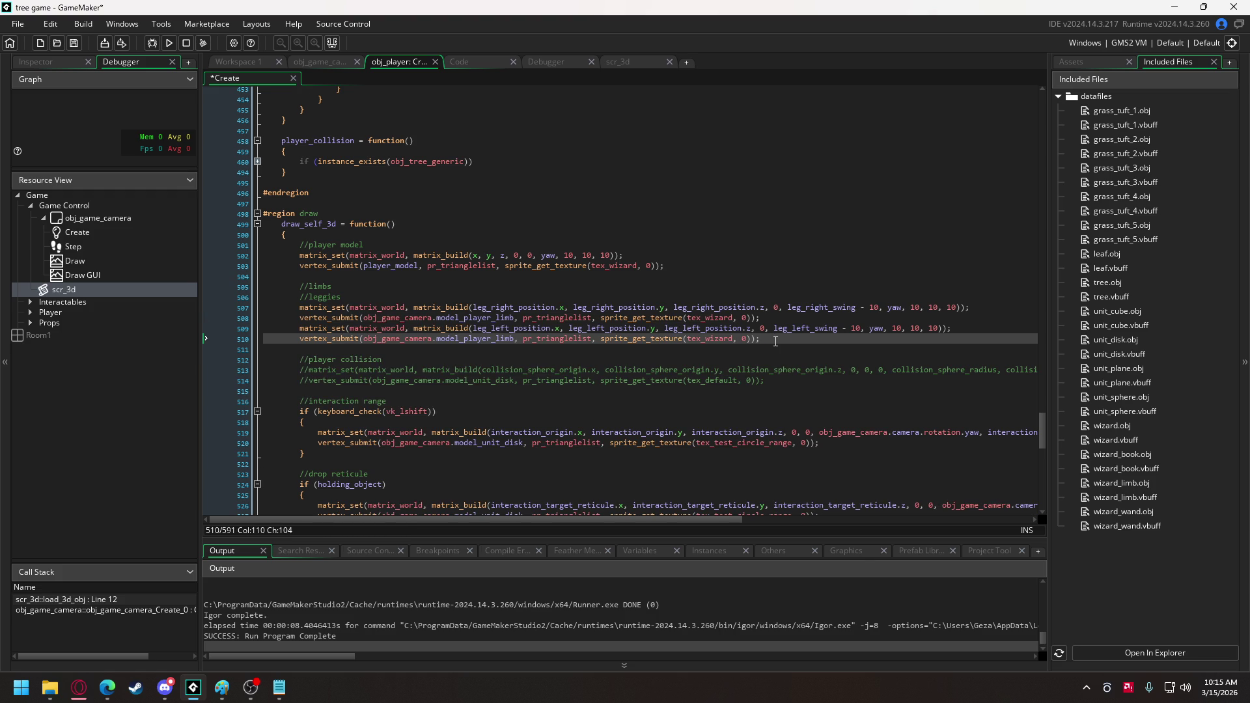
key("Return")
key("Return")
key("ctrl+v")
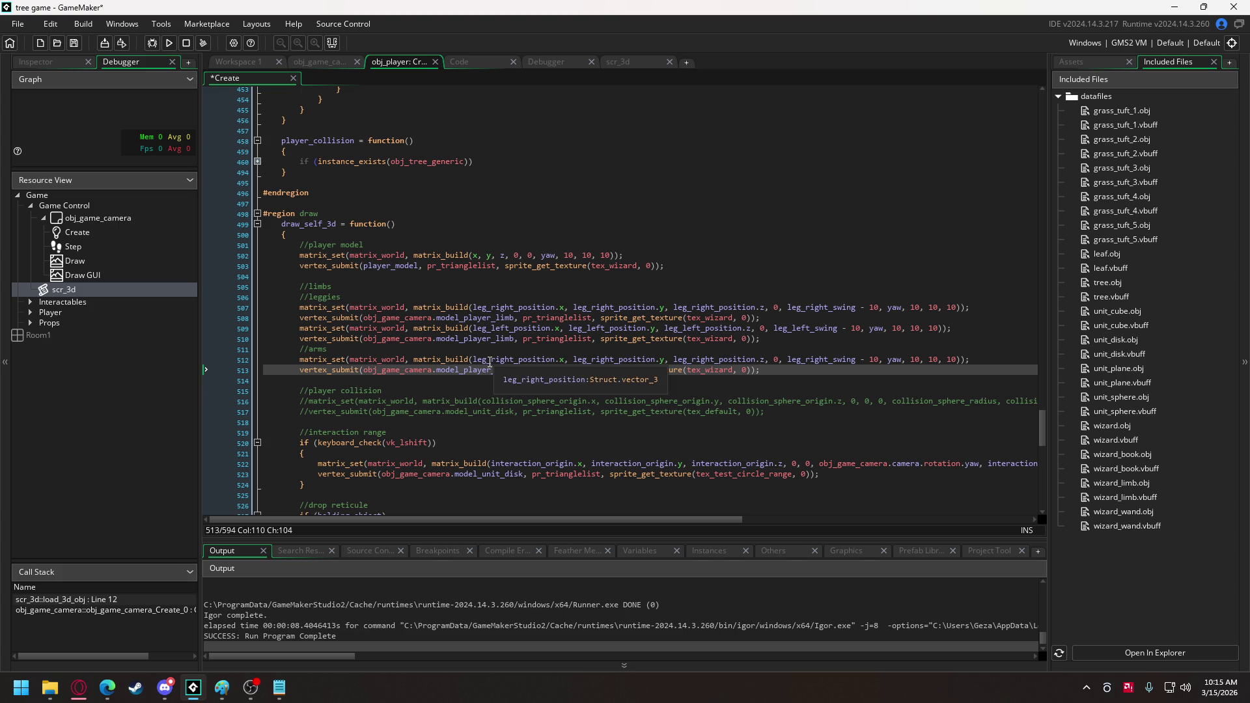
Point the pasted draw code's position and swing arguments at arm_right_position and arm_right_swing.
left_click(476, 361)
key("Delete")
key("Delete")
key("Delete")
type("rm_")
double_click(479, 362)
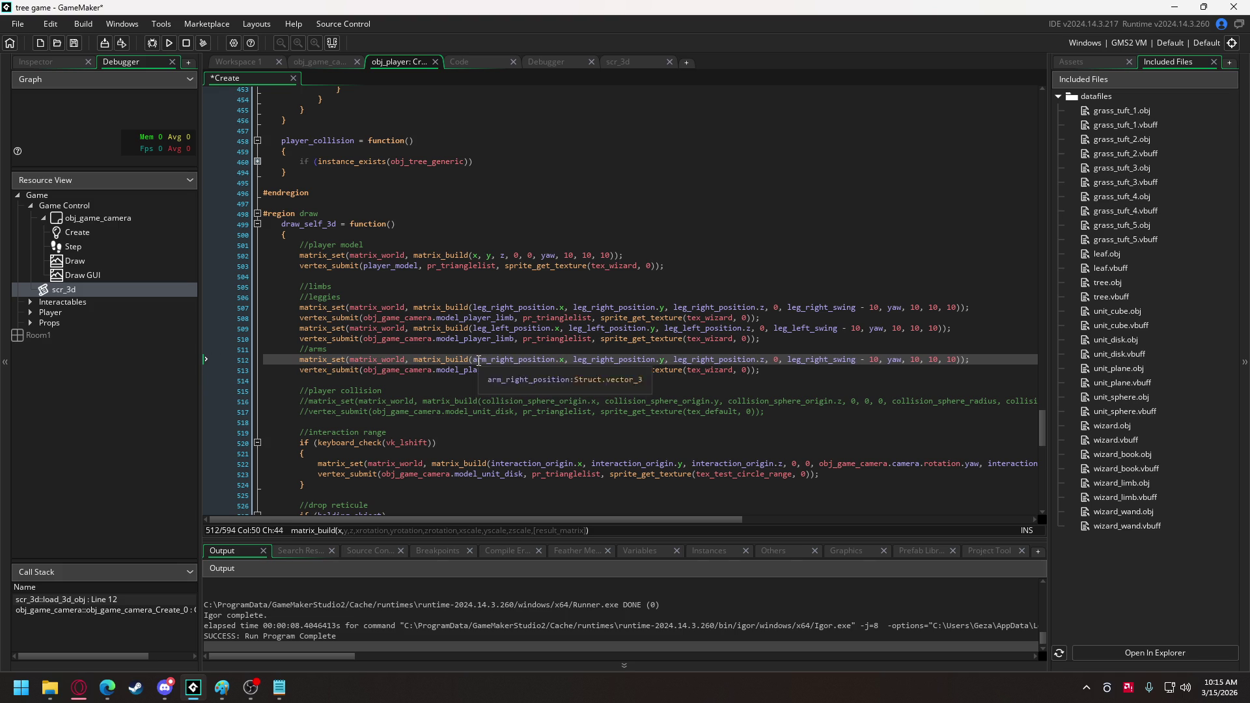
key("ctrl+c")
double_click(618, 360)
key("ctrl+v")
double_click(716, 359)
key("ctrl+v")
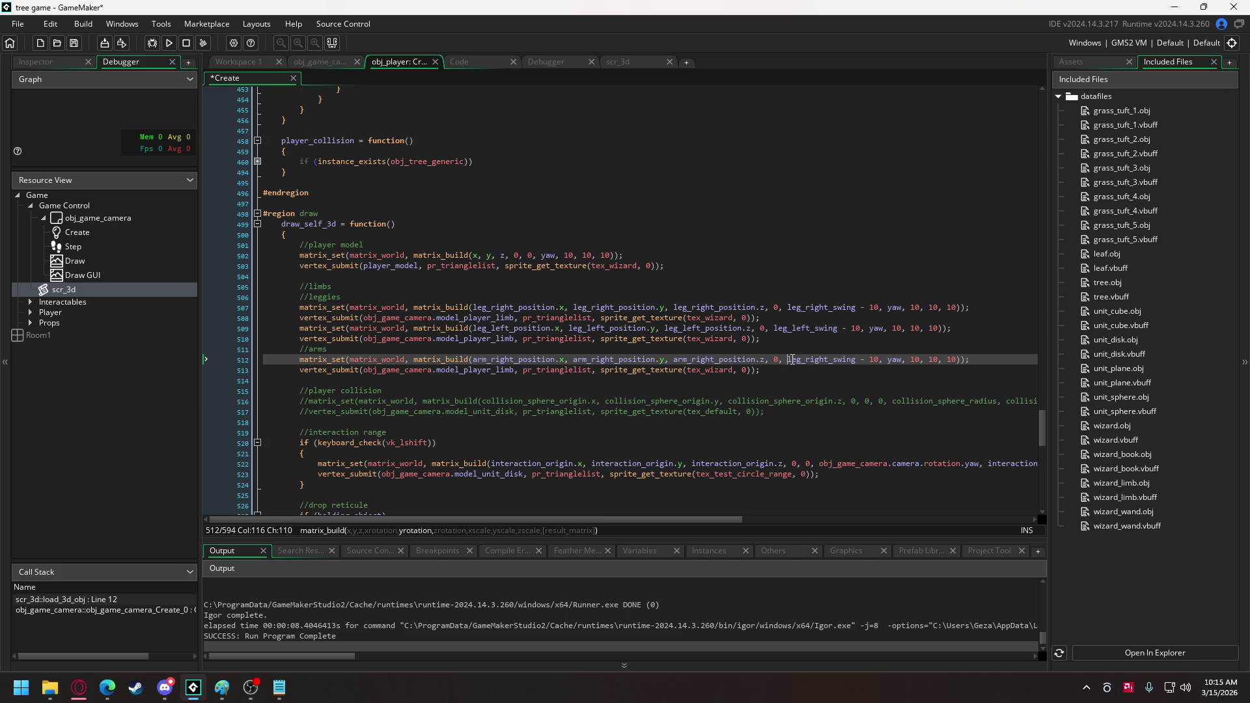
type("arm")
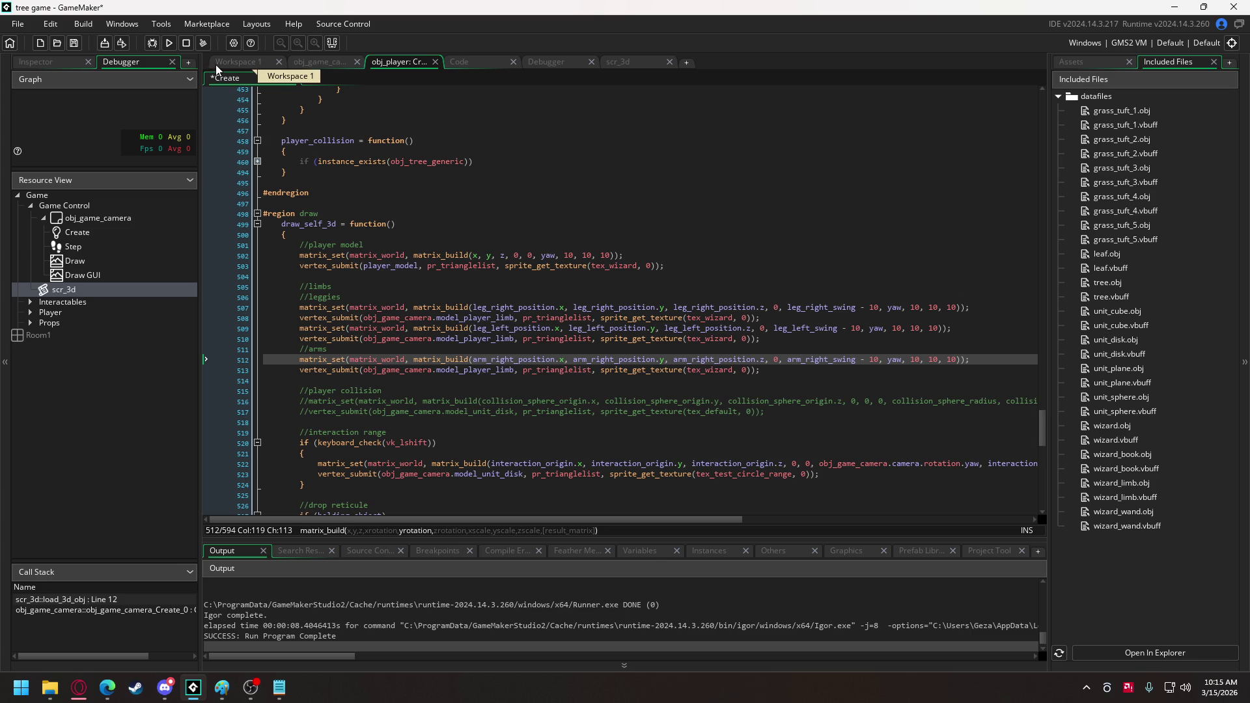
Swap model_player_limb for model_player_staff in the arm's vertex_submit.
double_click(497, 371)
key("BackSpace")
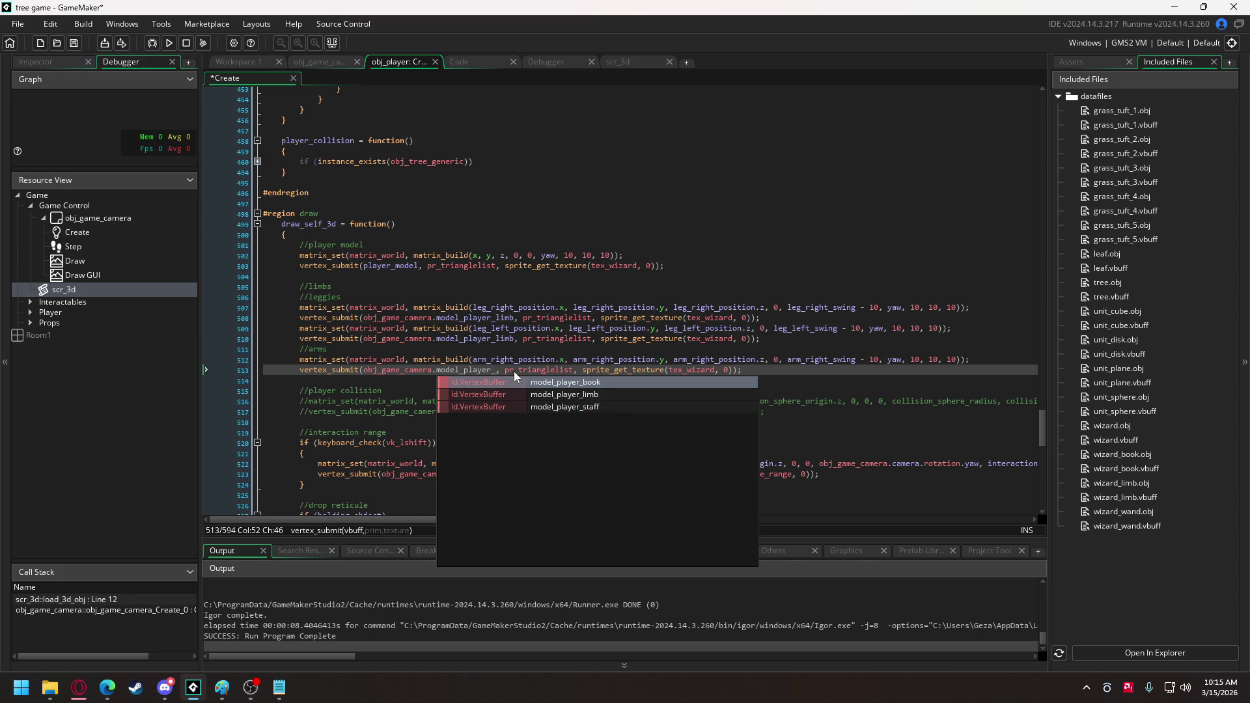
type("s")
key("Return")
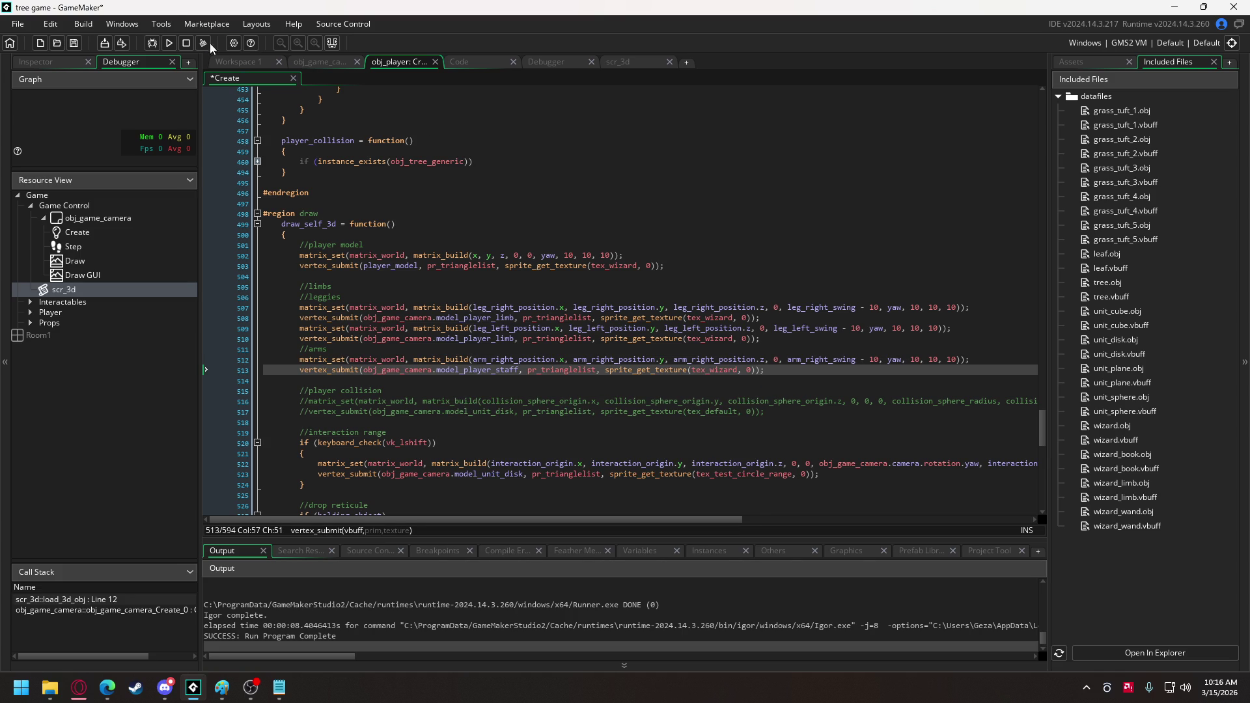
left_click(169, 44)
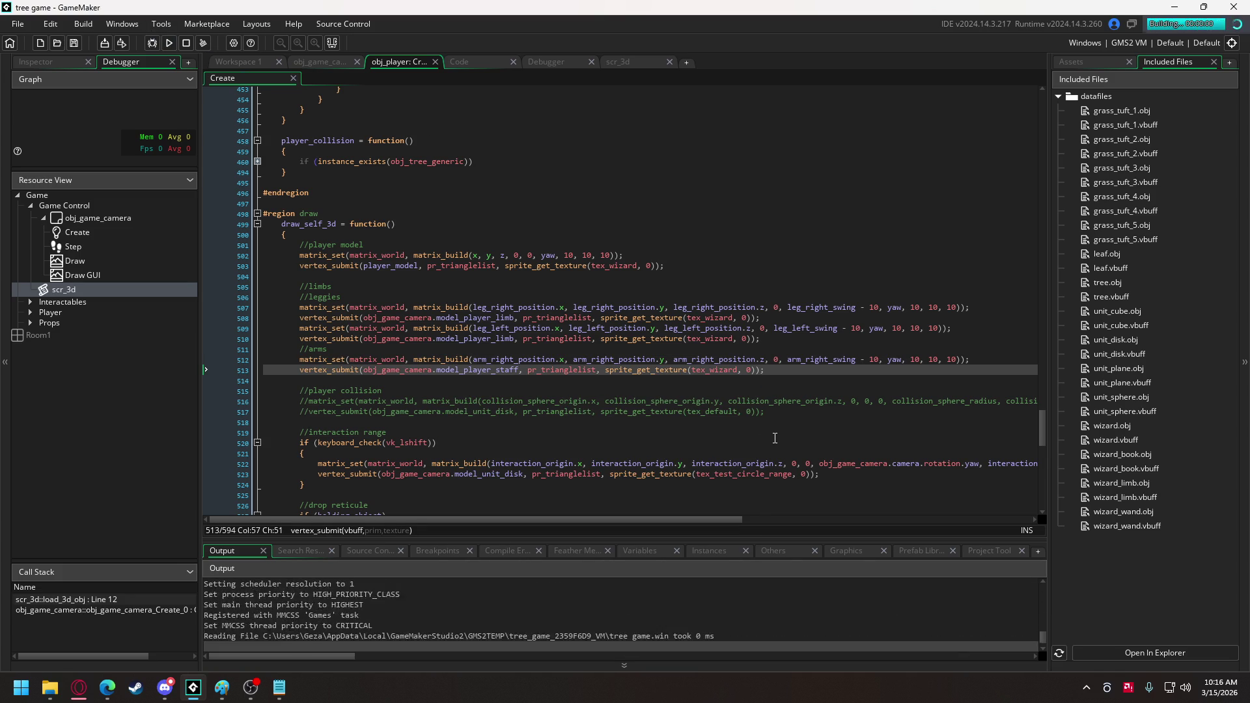
key("w")
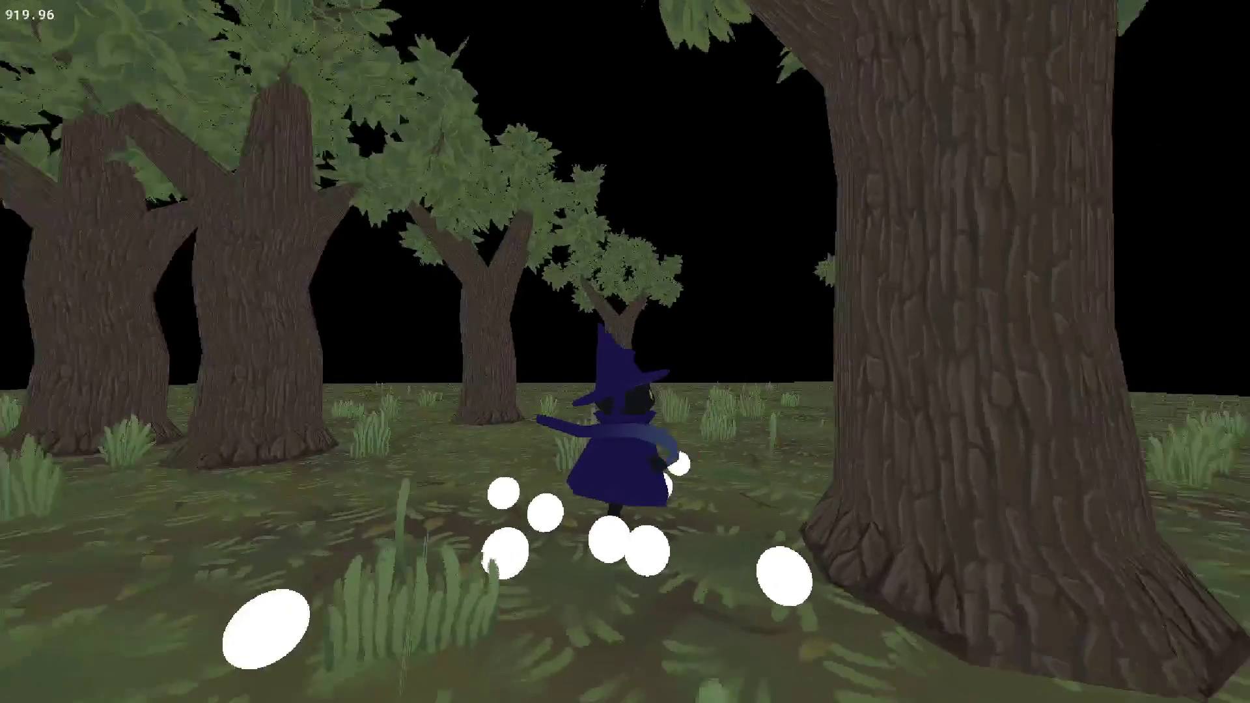
key("a")
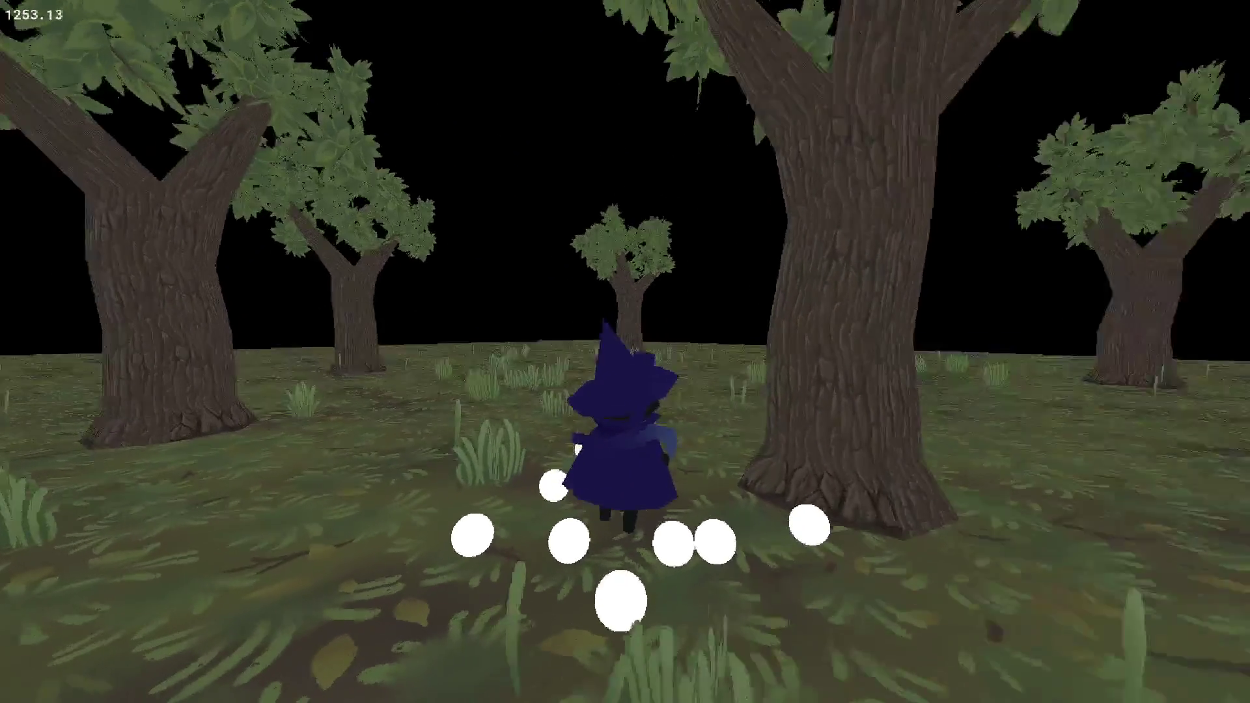
key("w")
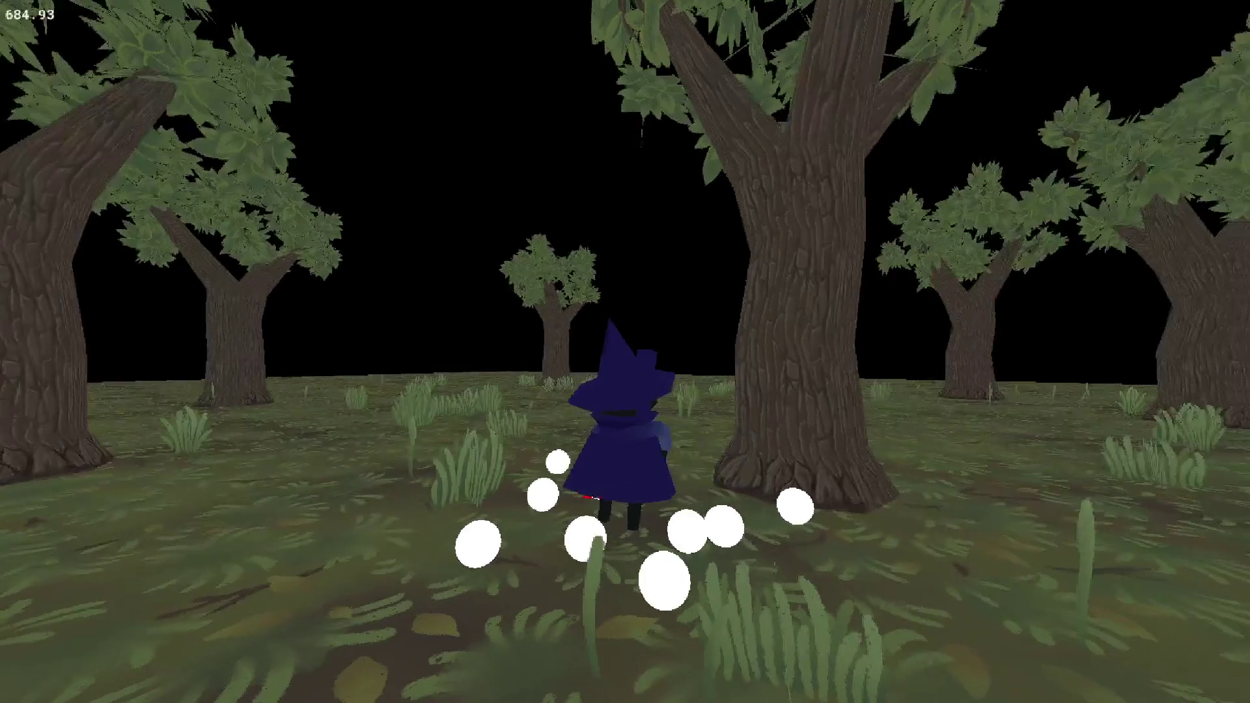
key("w")
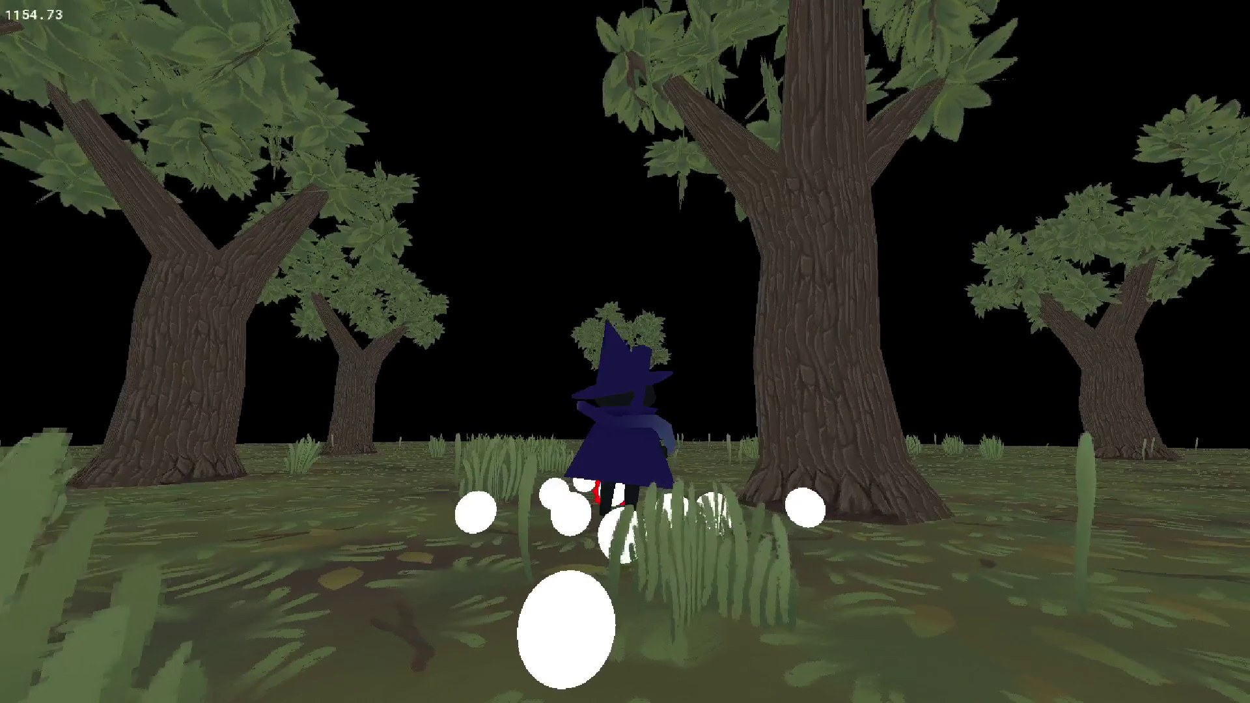
key("a")
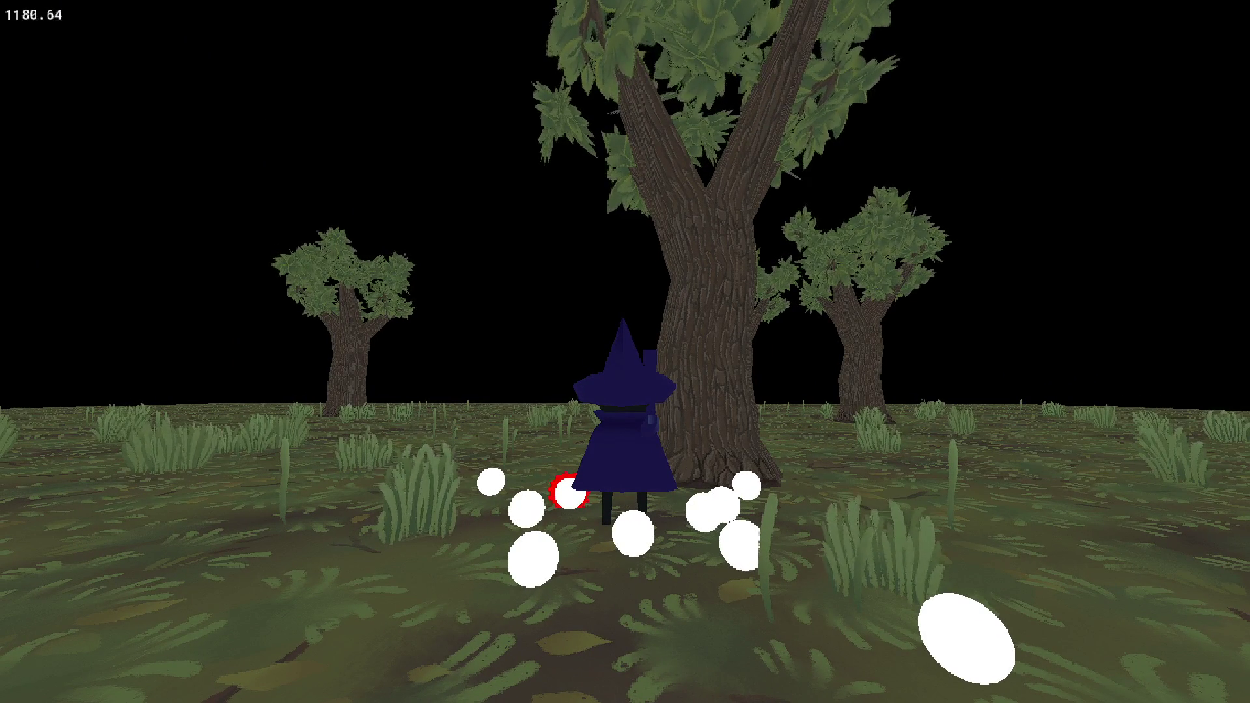
key("a")
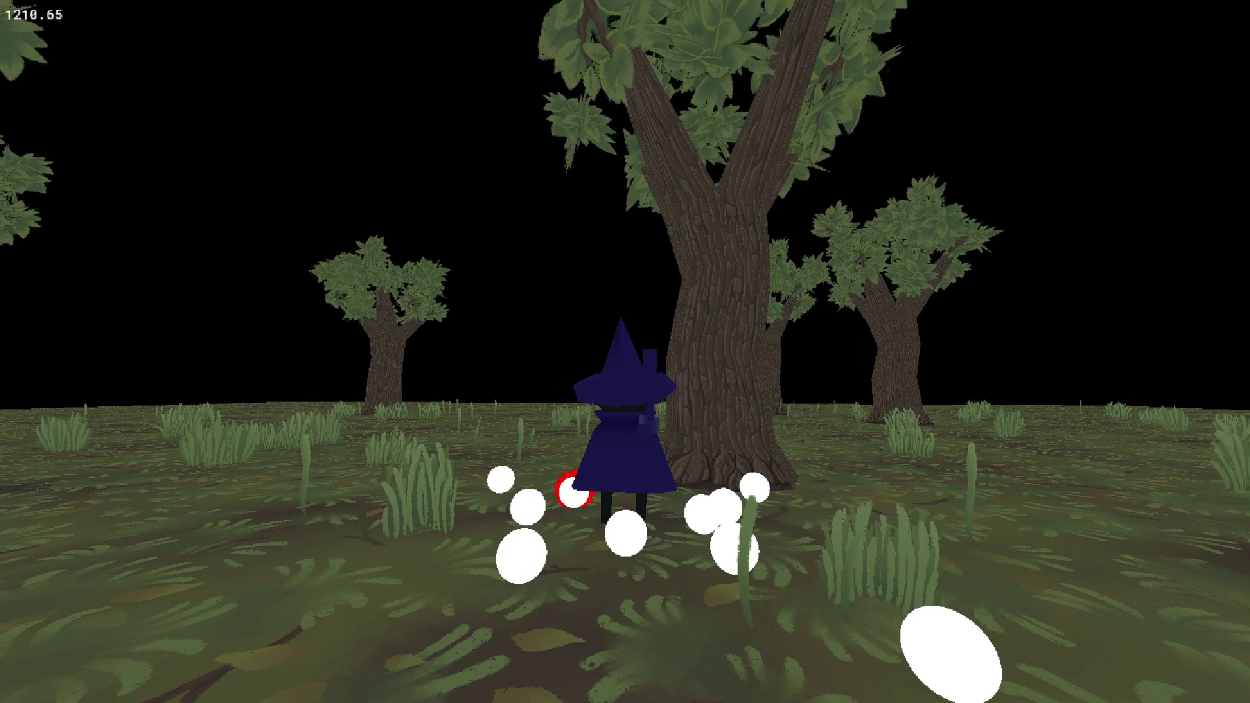
key("Escape")
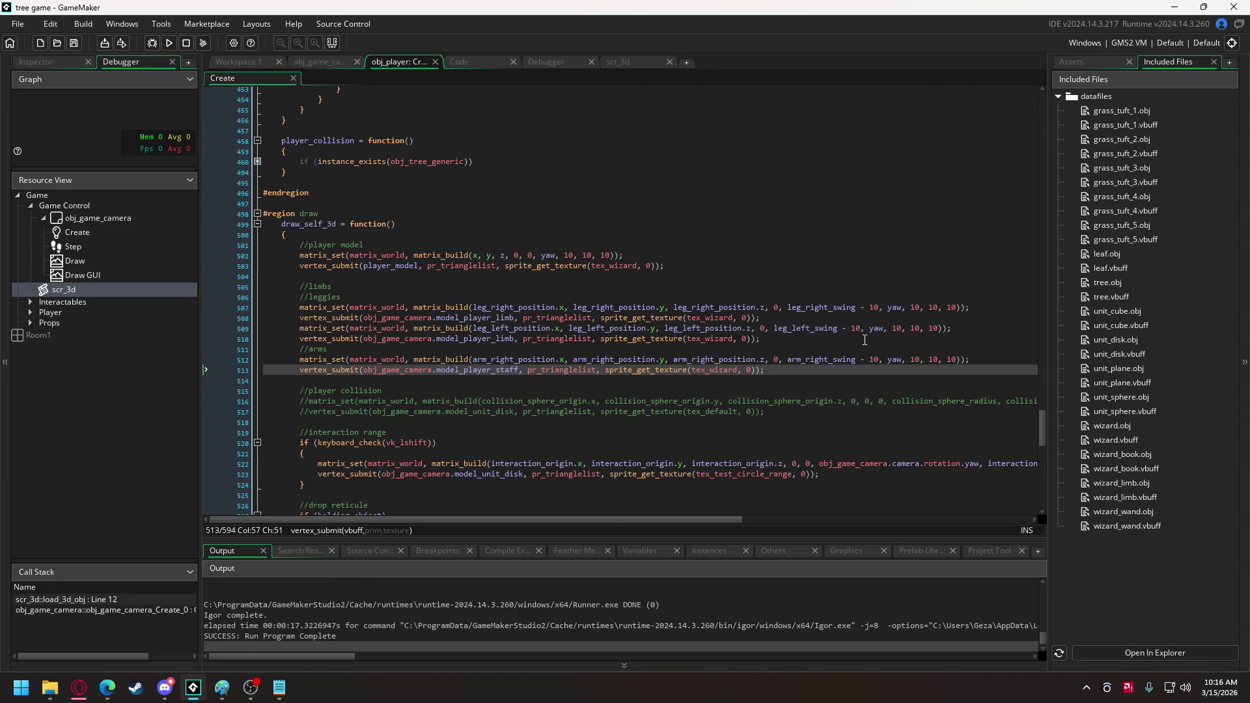
Set the staff's x rotation to -15 and its texture to tex_wizard_props.
left_click(774, 360)
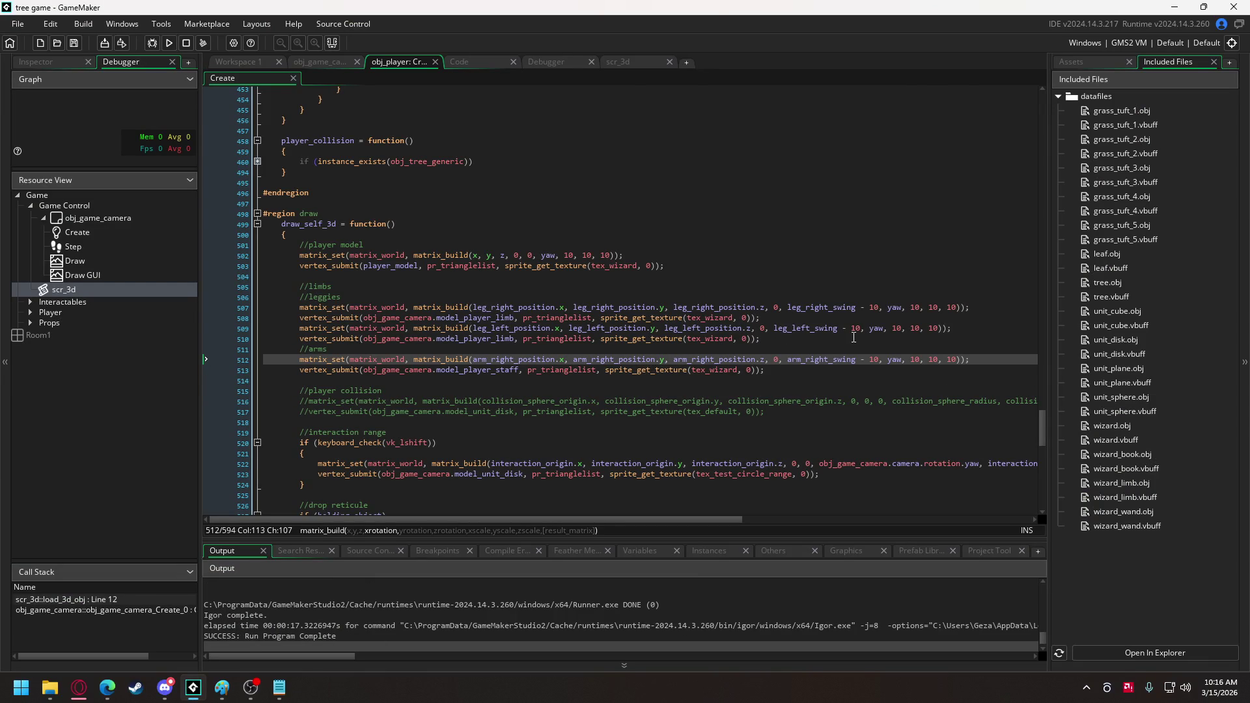
type("-15")
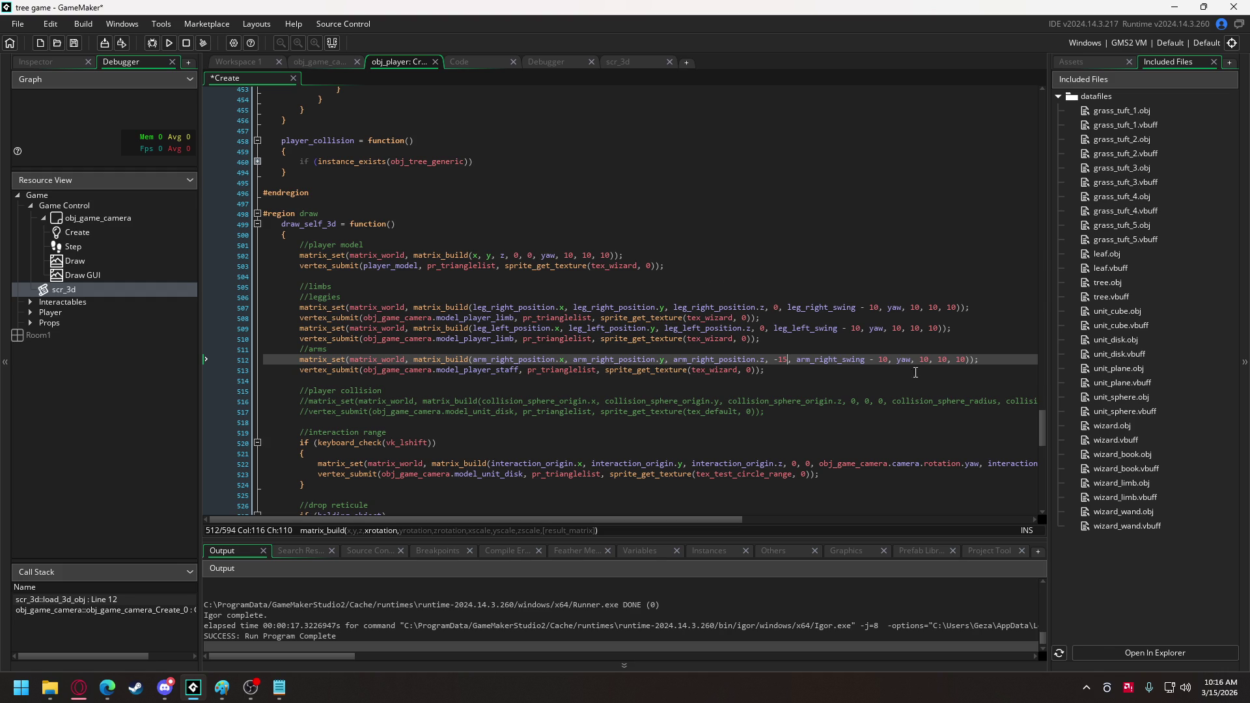
double_click(722, 370)
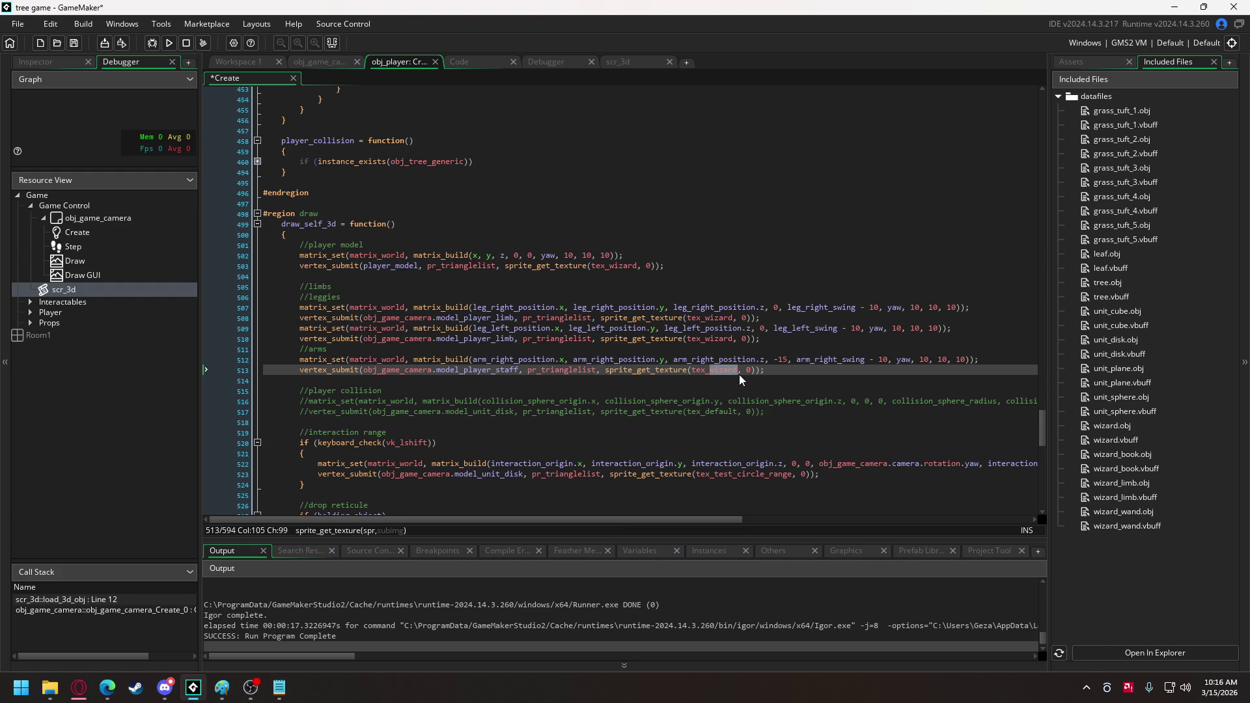
key("BackSpace")
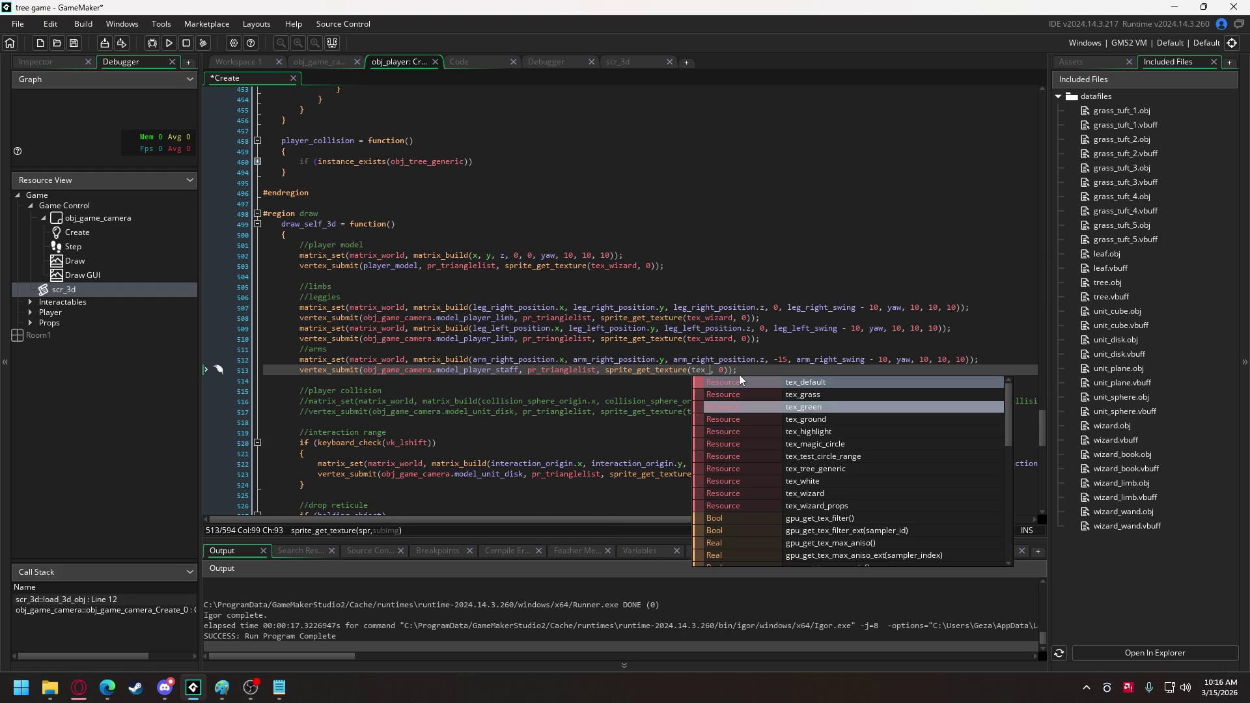
key("Down")
key("Down")
key("Down")
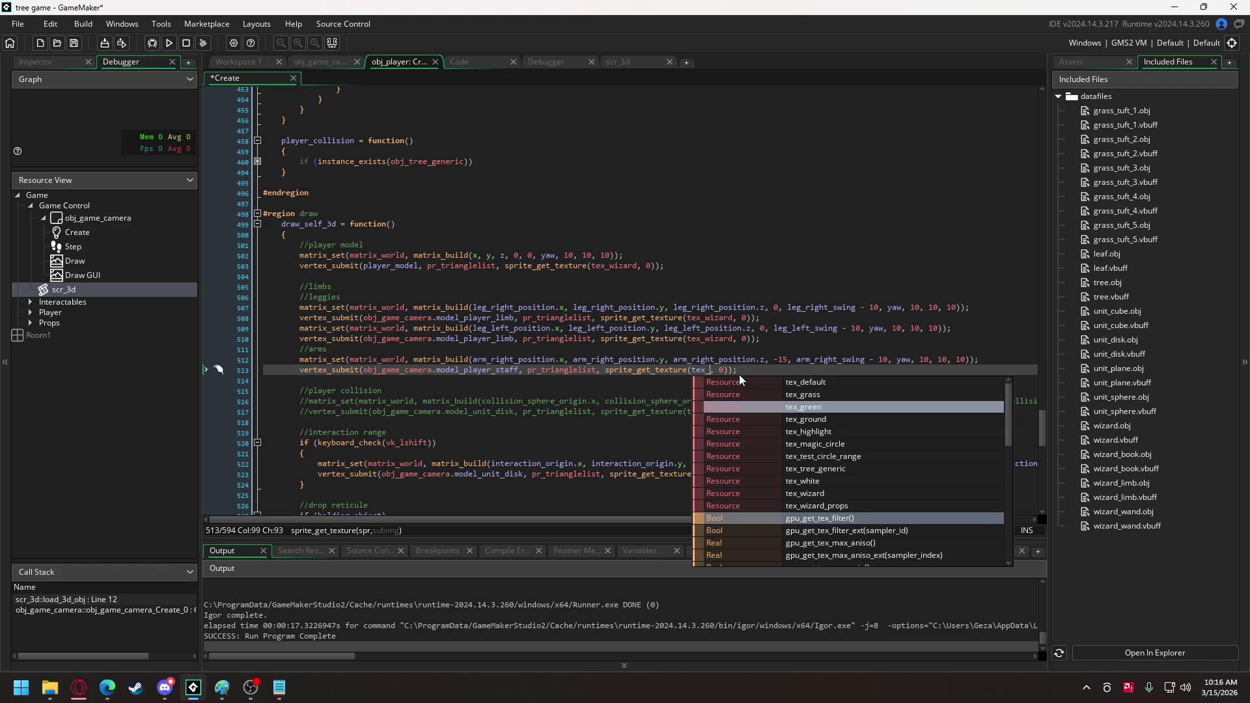
key("Return")
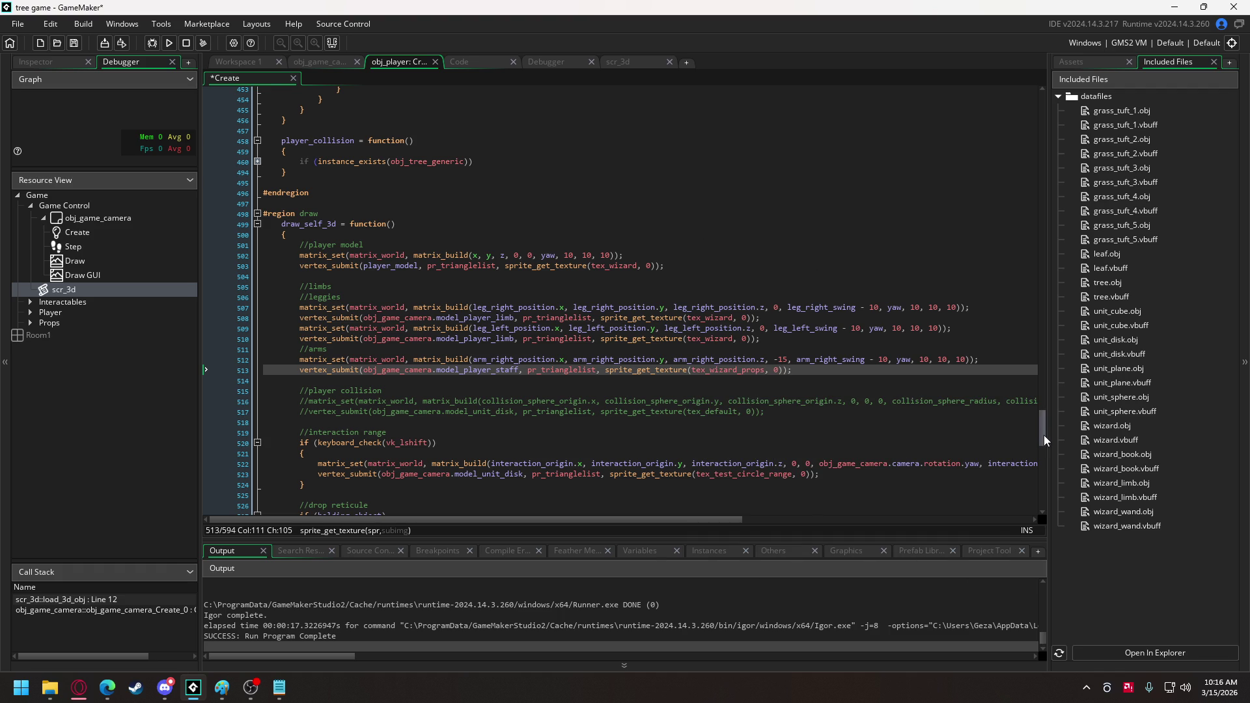
Lower the right arm's height offset to z + 10 and run the game.
mouse_move(1045, 435)
left_mouse_down()
mouse_move(1029, 307)
mouse_move(1041, 131)
mouse_move(1042, 174)
left_mouse_up()
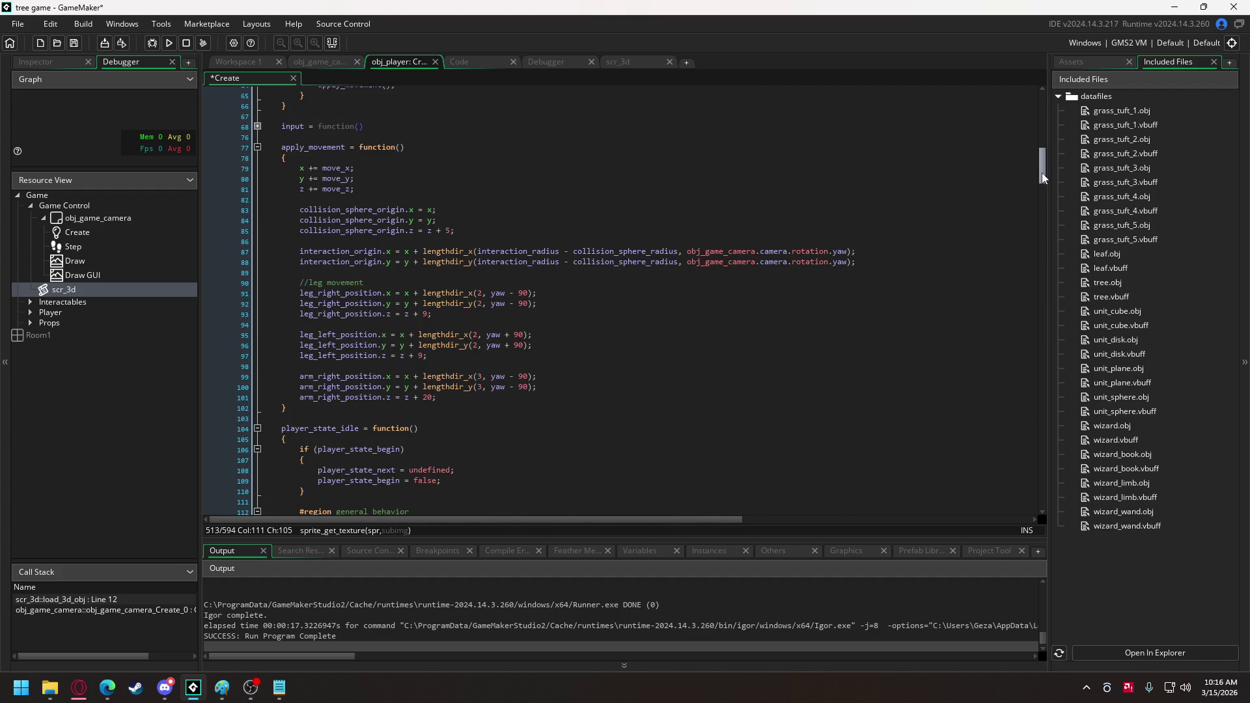
left_click(425, 398)
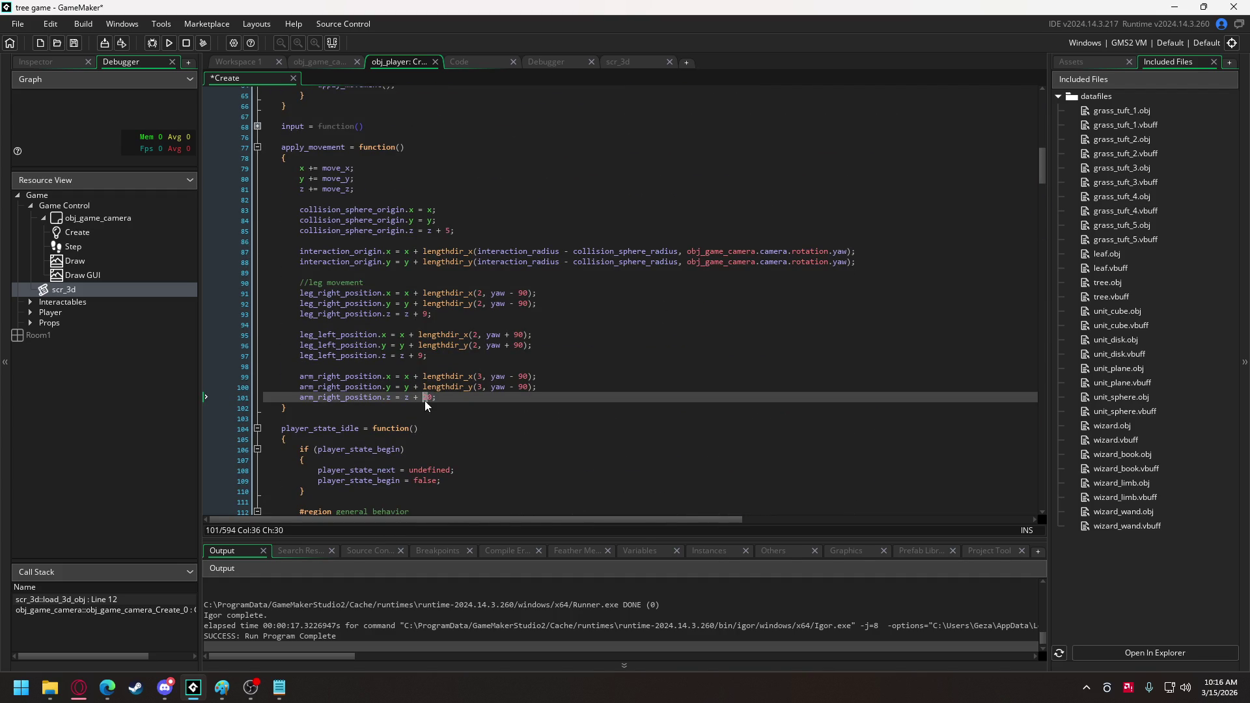
left_click(169, 42)
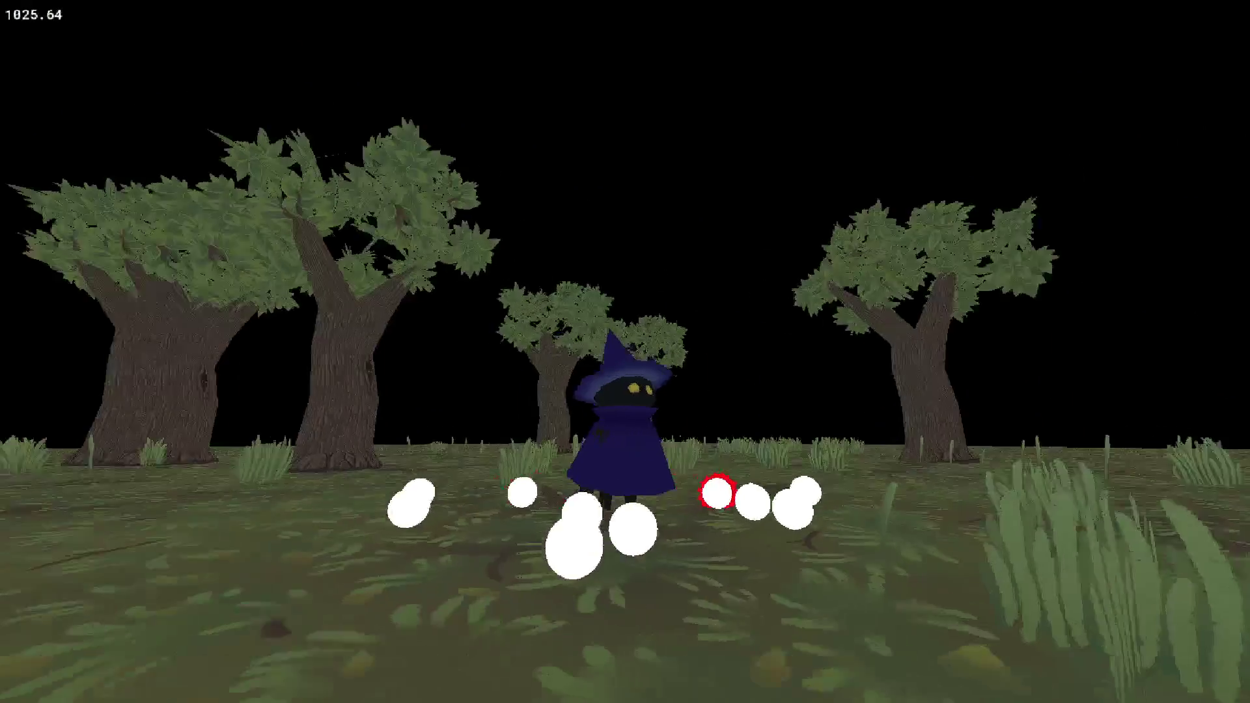
key("w")
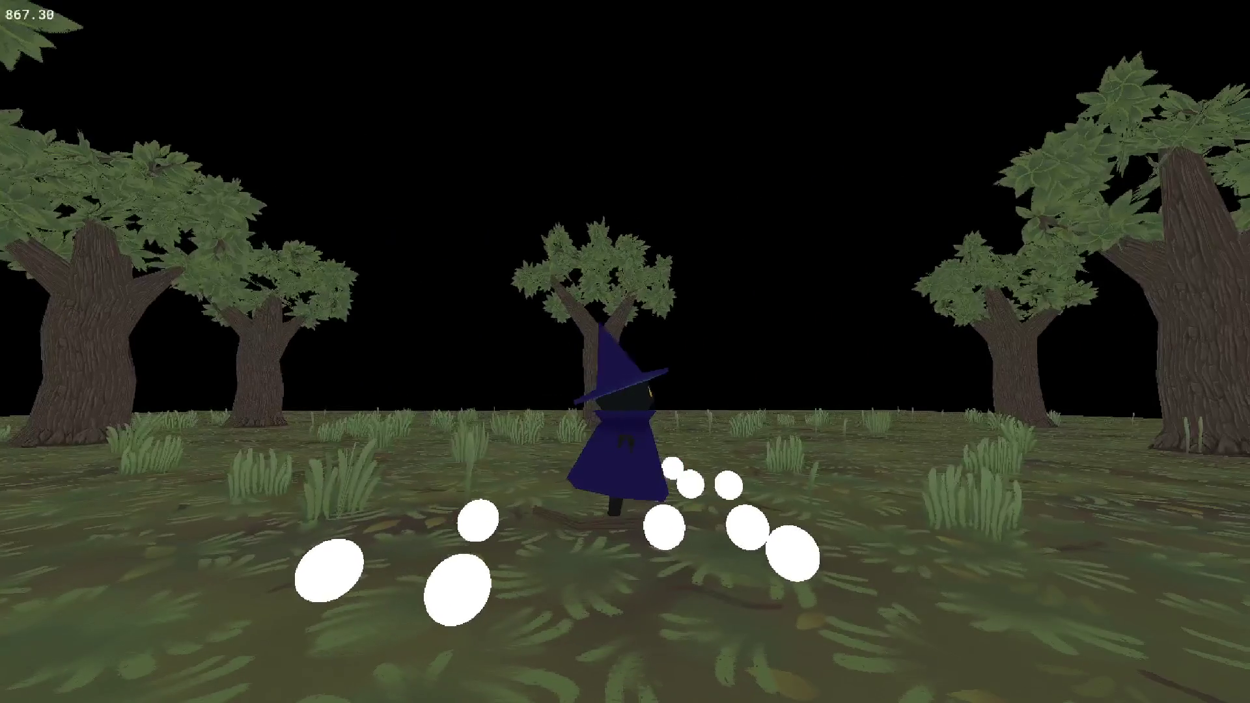
key("s")
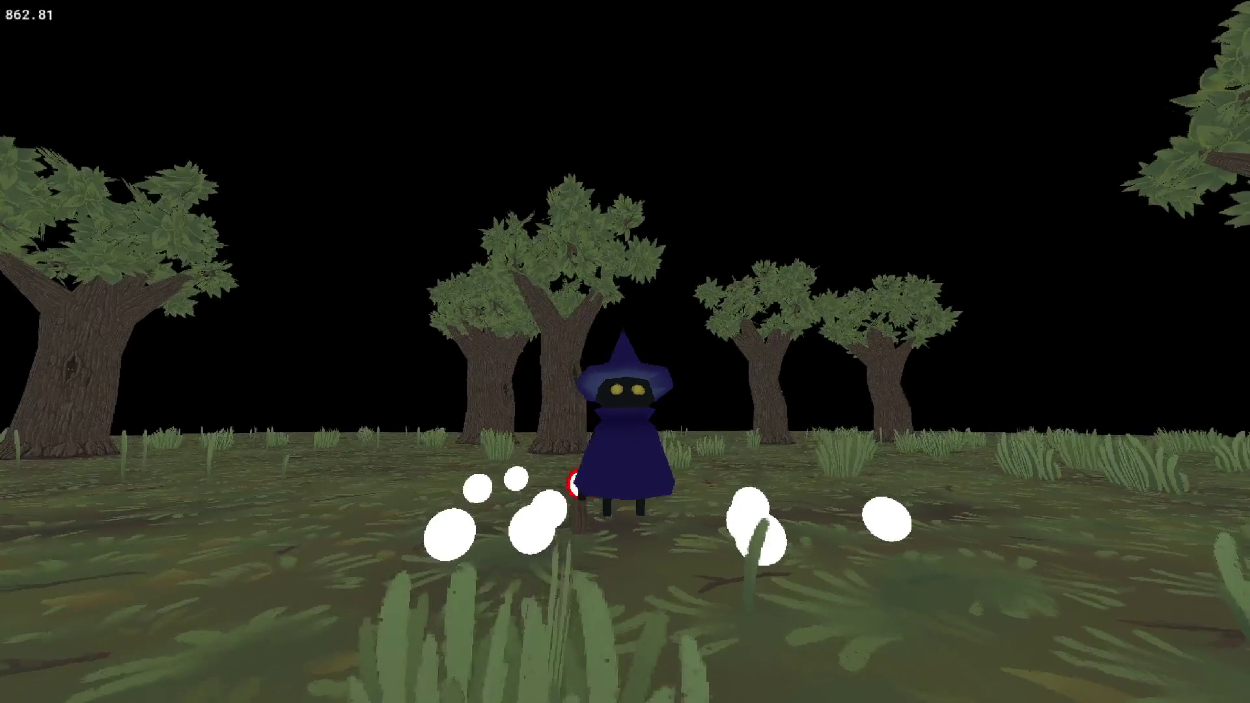
key("s")
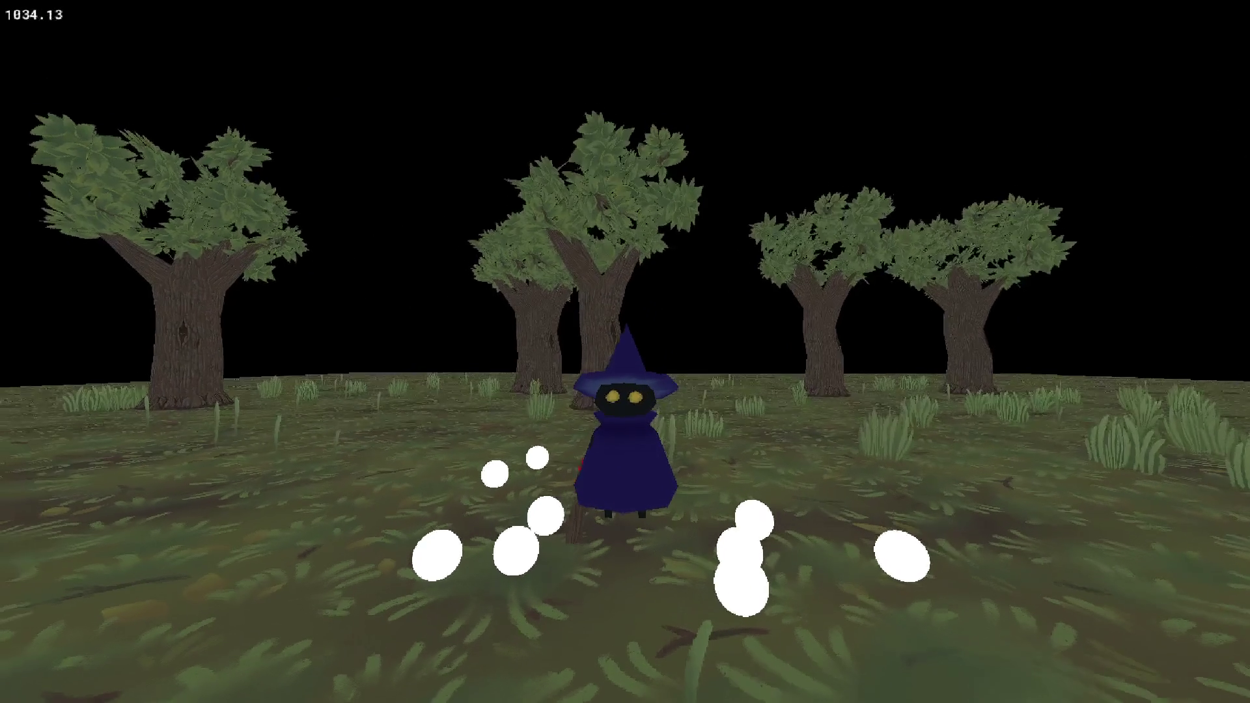
key("s")
key("s")
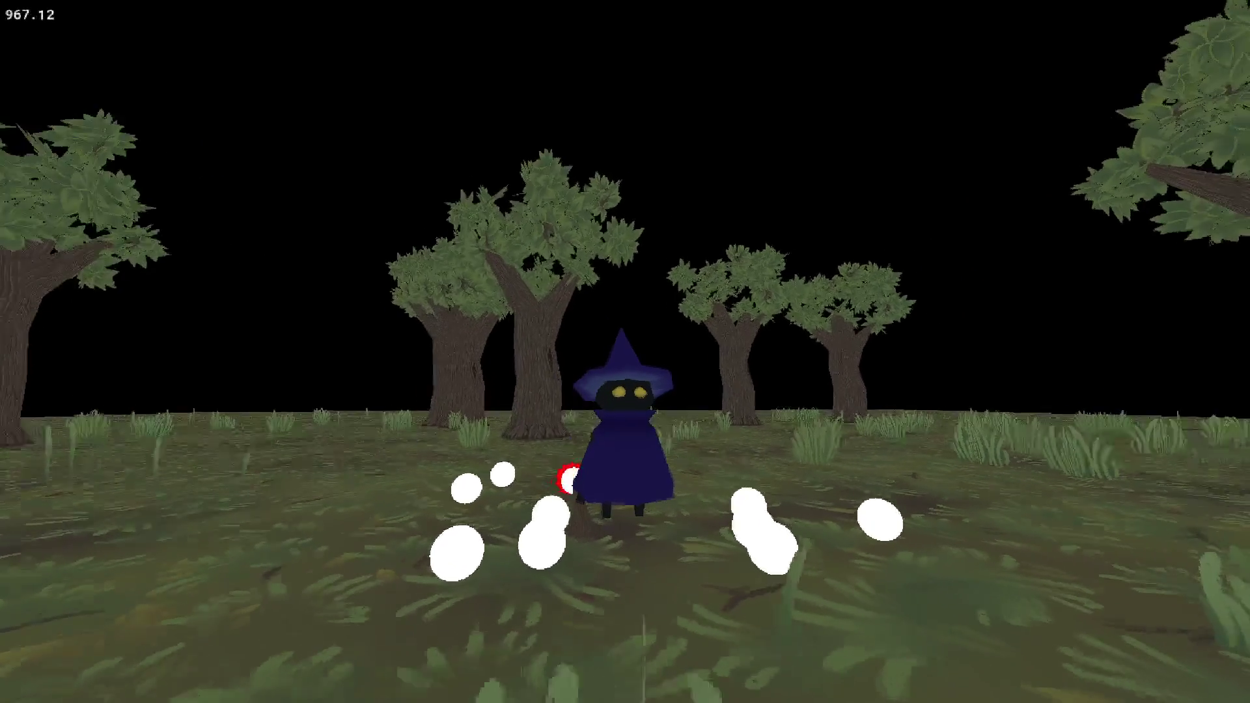
key("Escape")
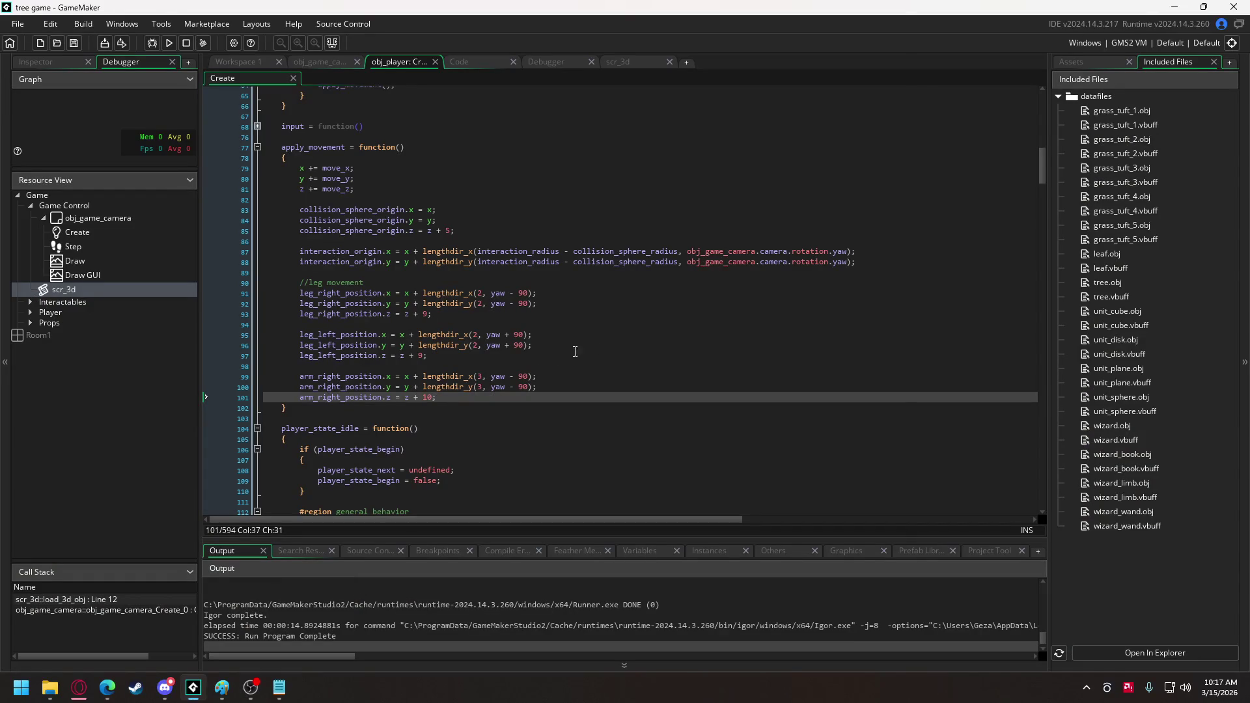
Set the right arm's sideways offset to 4 and the staff rotation to -20, then run.
left_click(478, 388)
type("4")
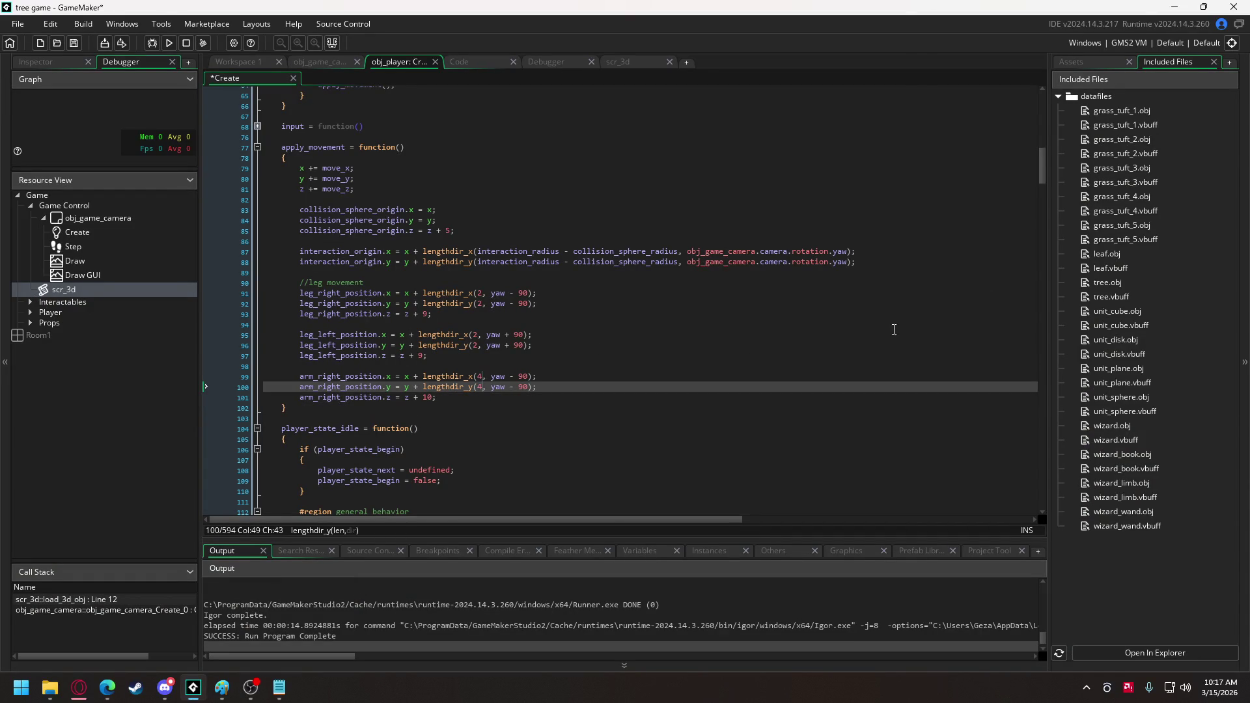
left_click_drag(1043, 168, 1041, 505)
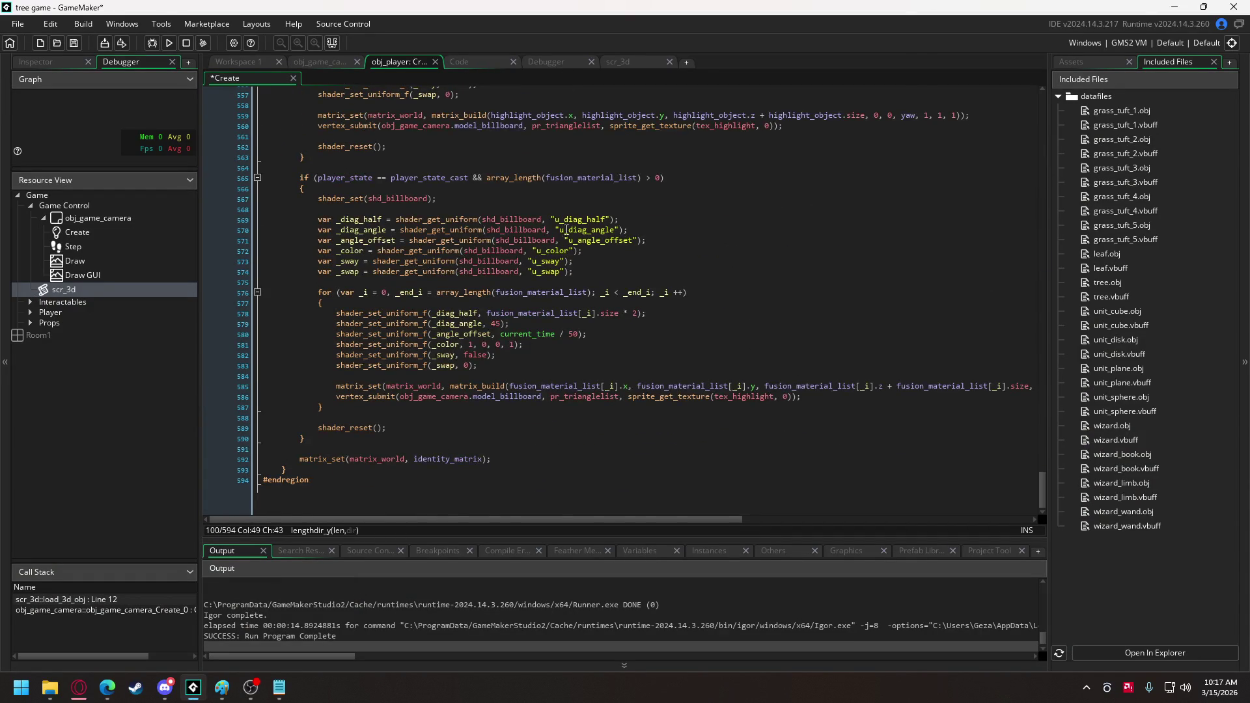
scroll(567, 233, "up", 14)
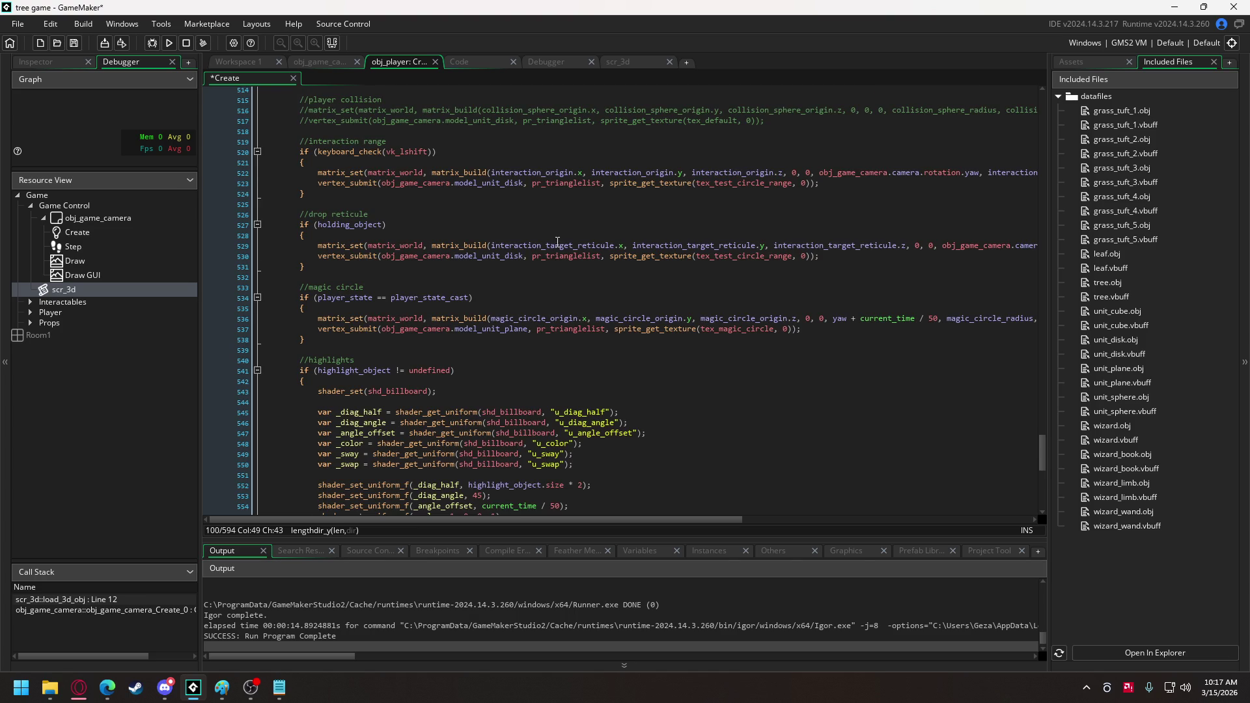
scroll(558, 239, "up", 7)
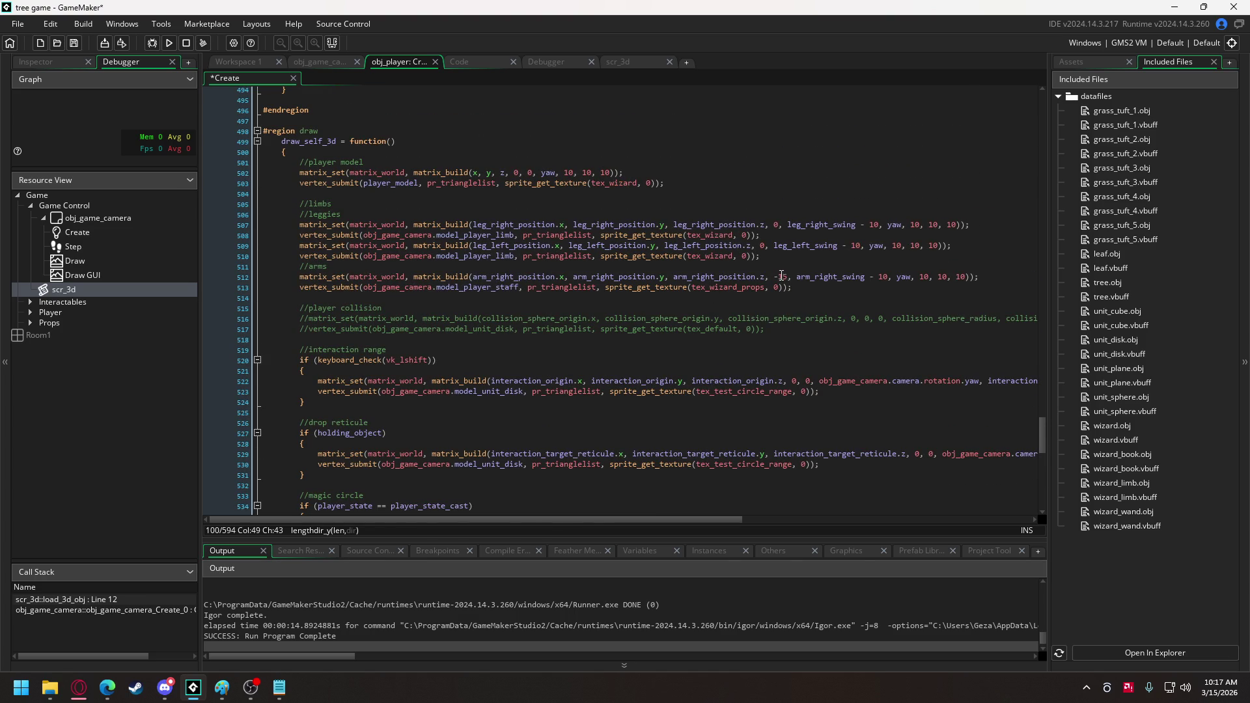
left_click(780, 276)
type("20")
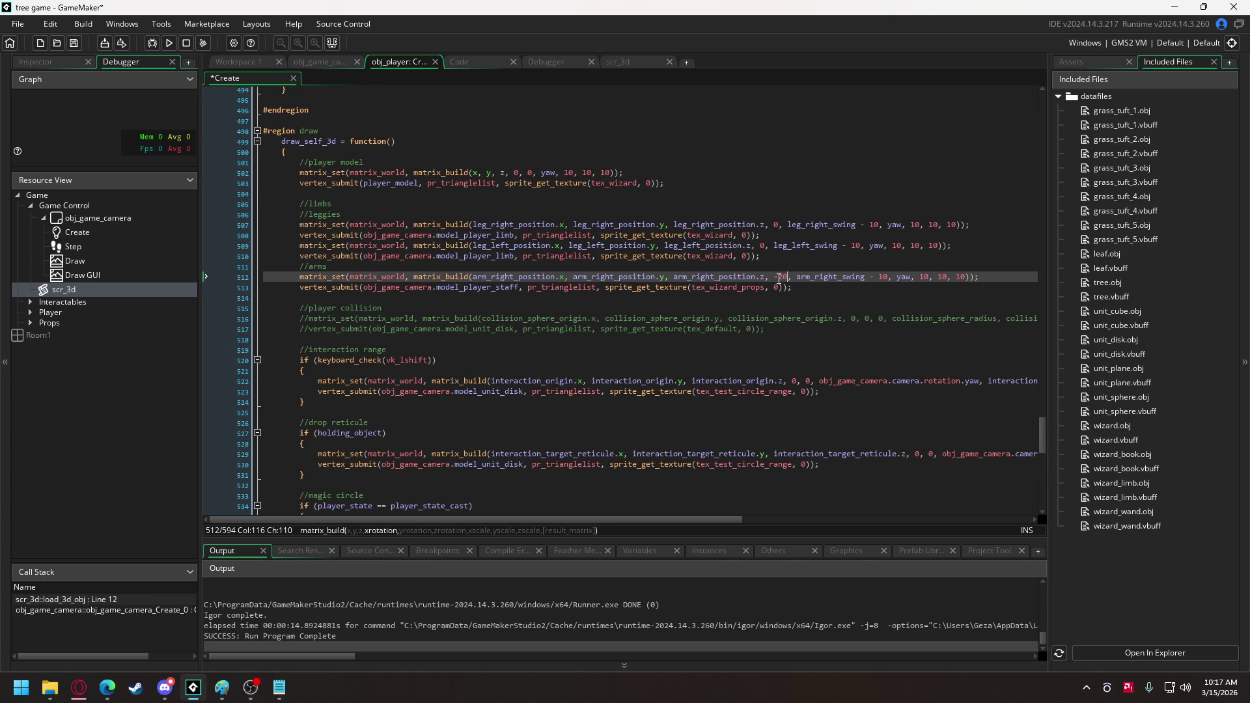
left_click(170, 43)
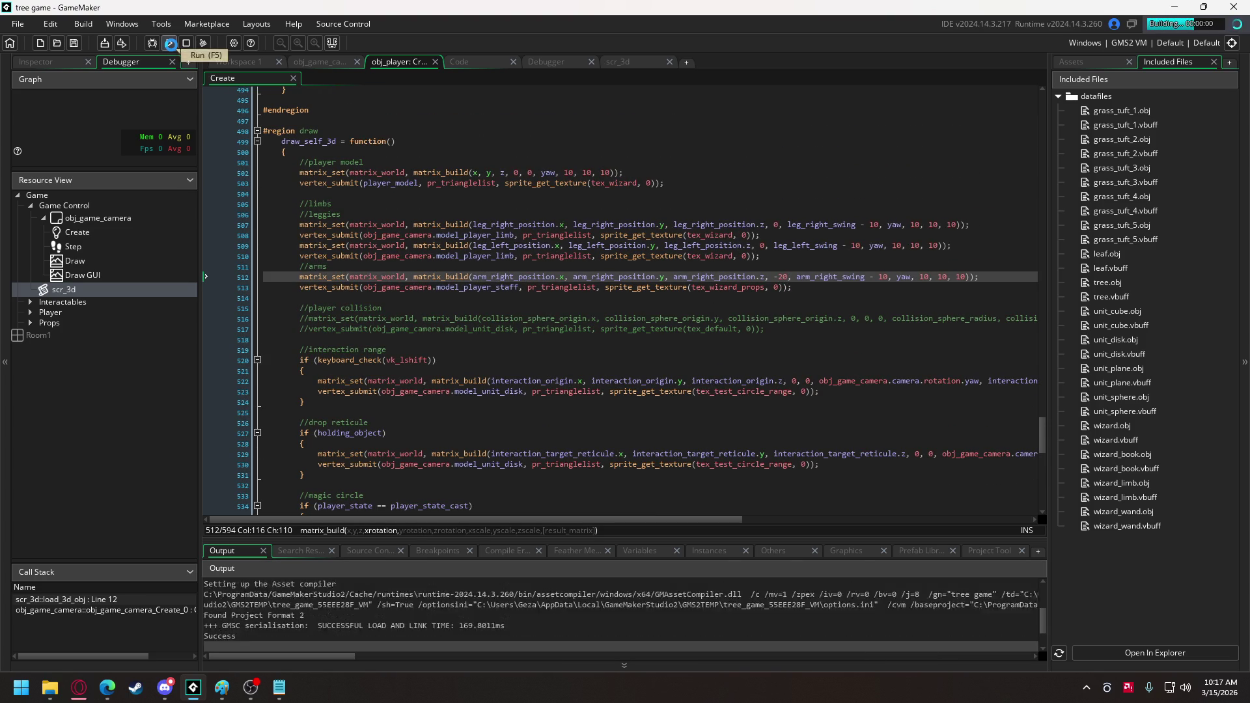
key("s")
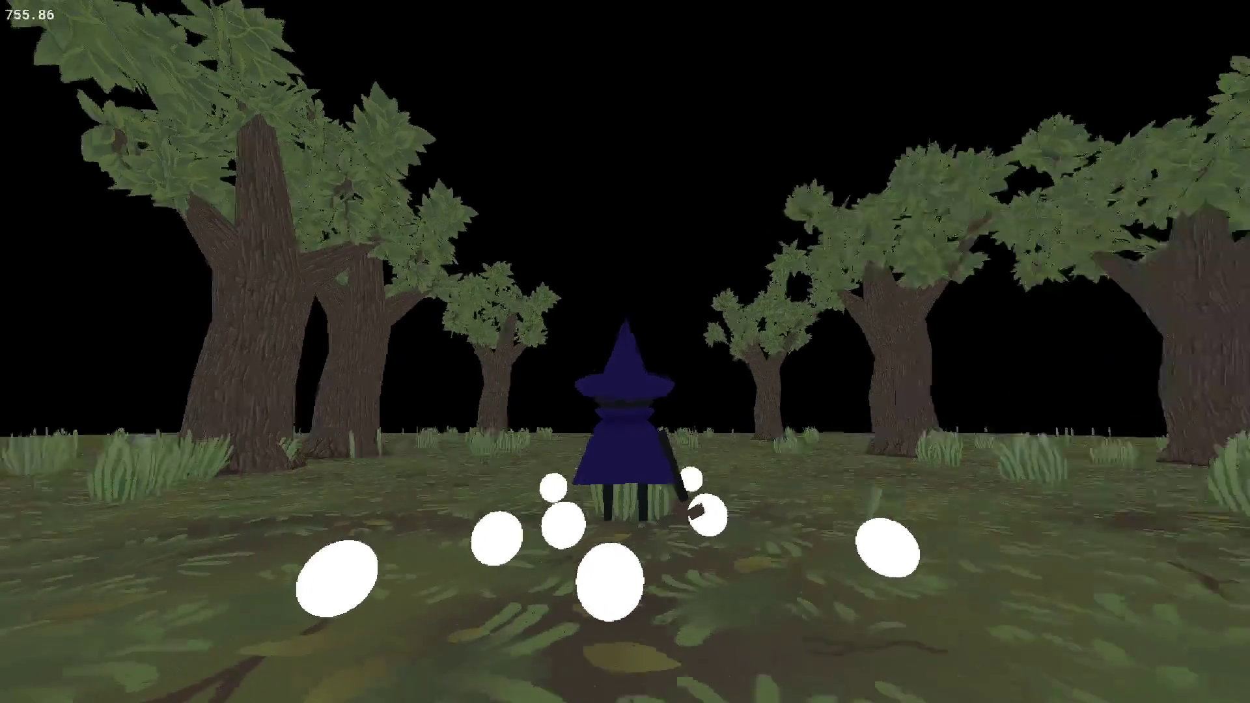
key("s")
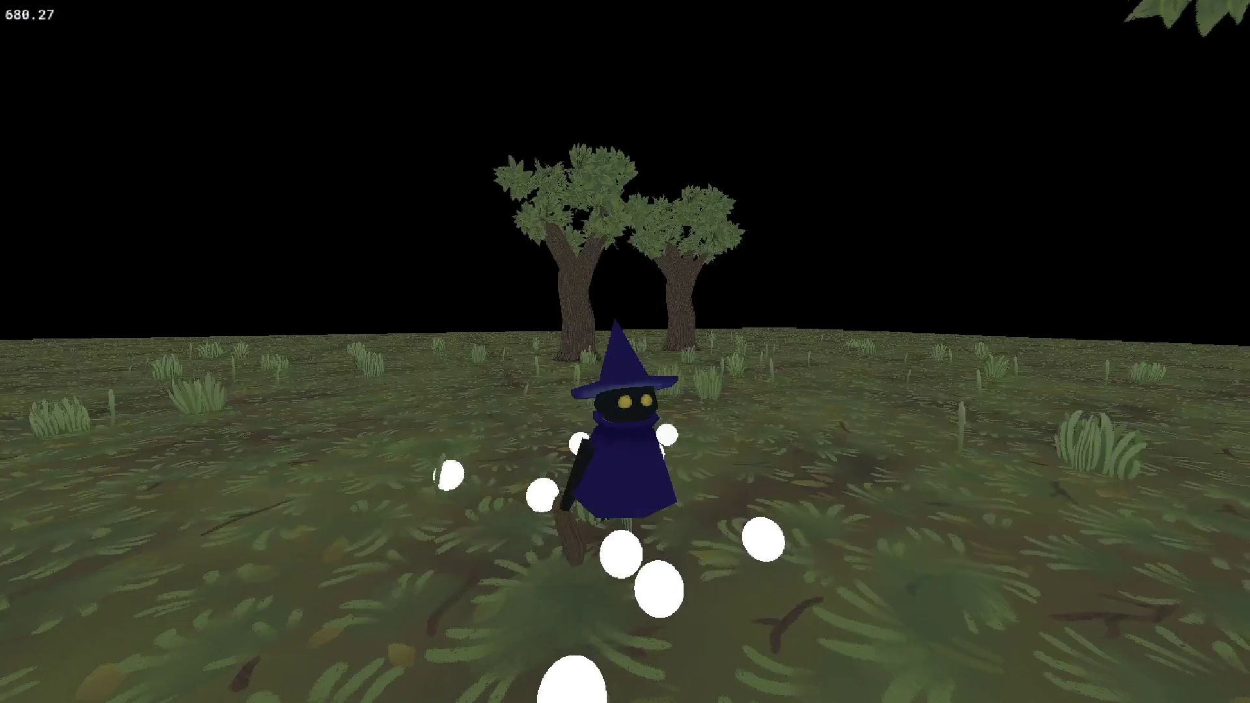
key("w")
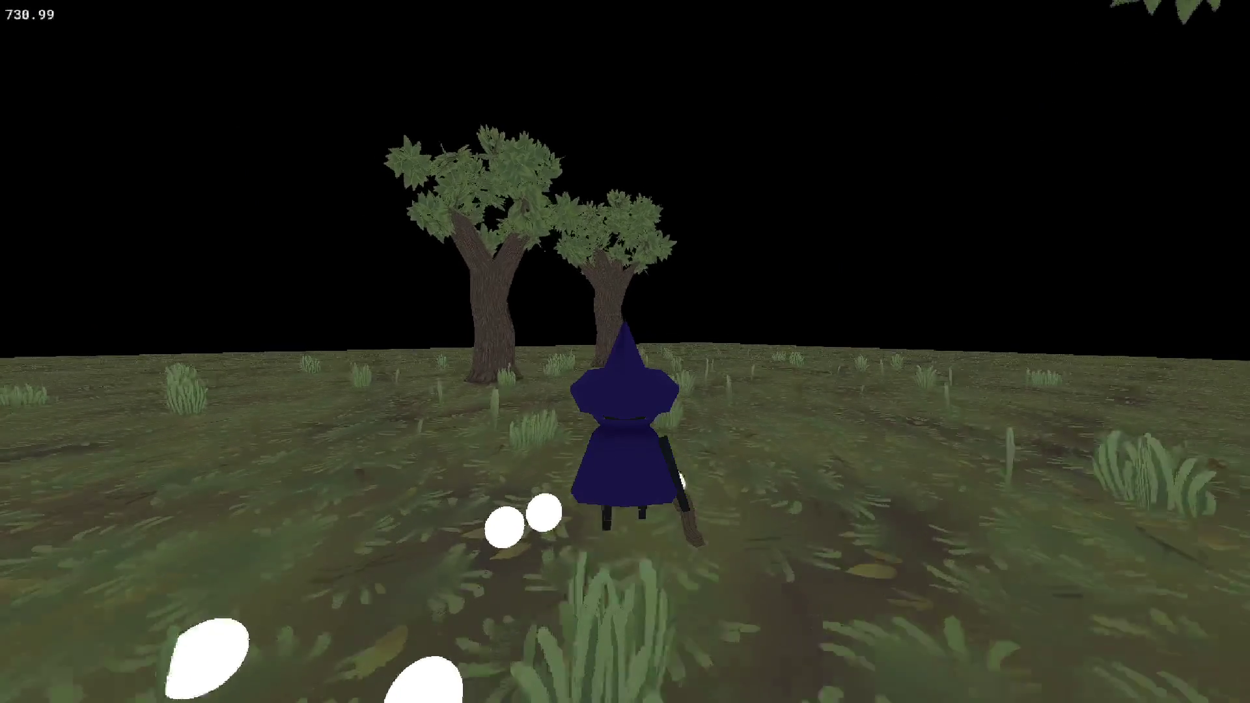
key("s")
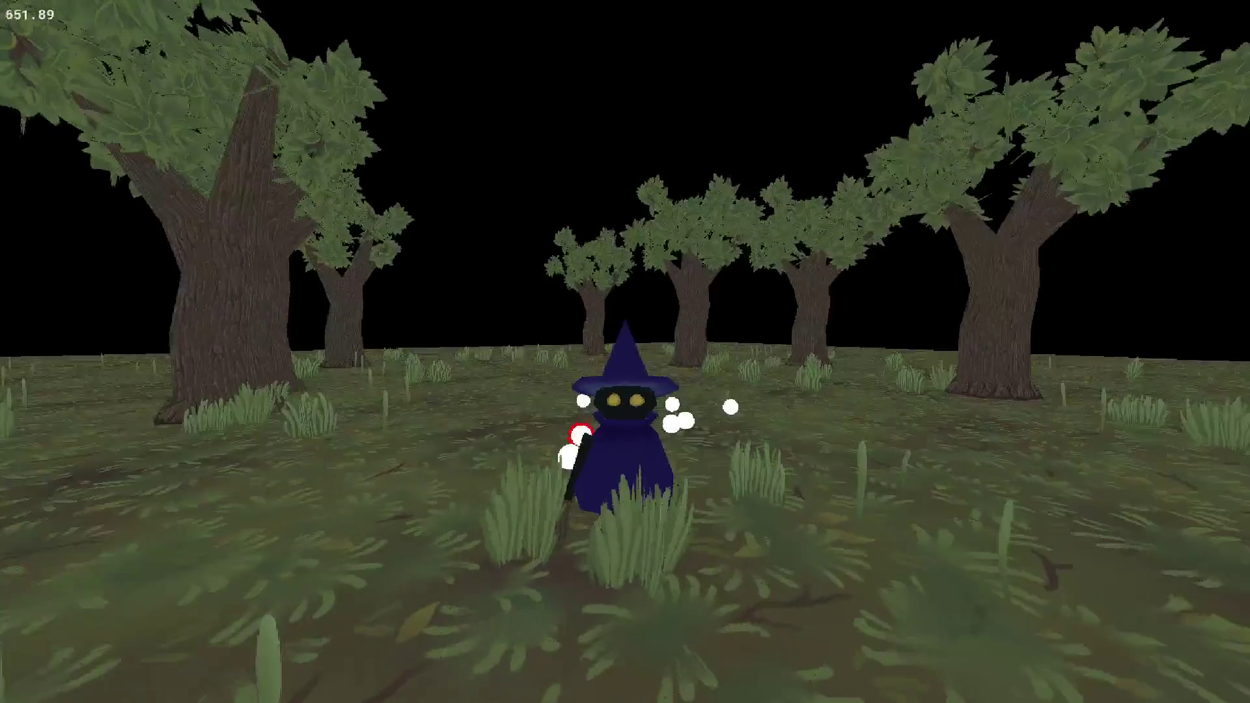
key("w")
key("d")
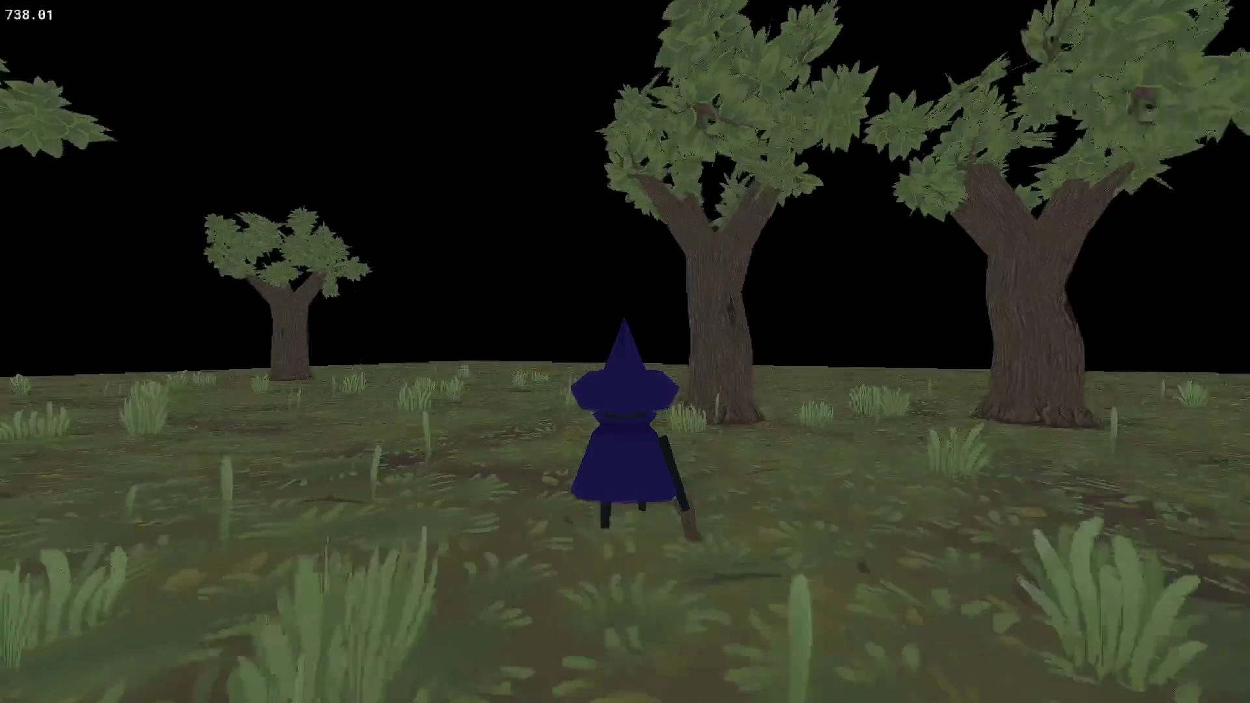
key("a")
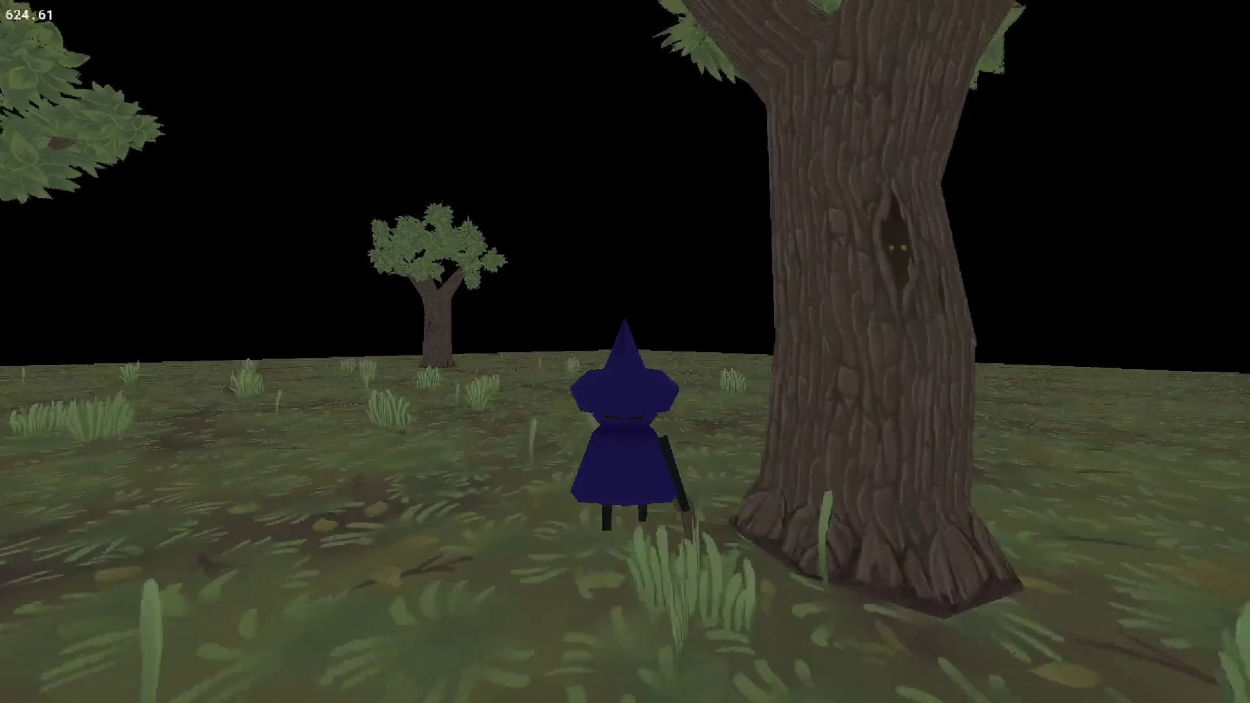
key("s")
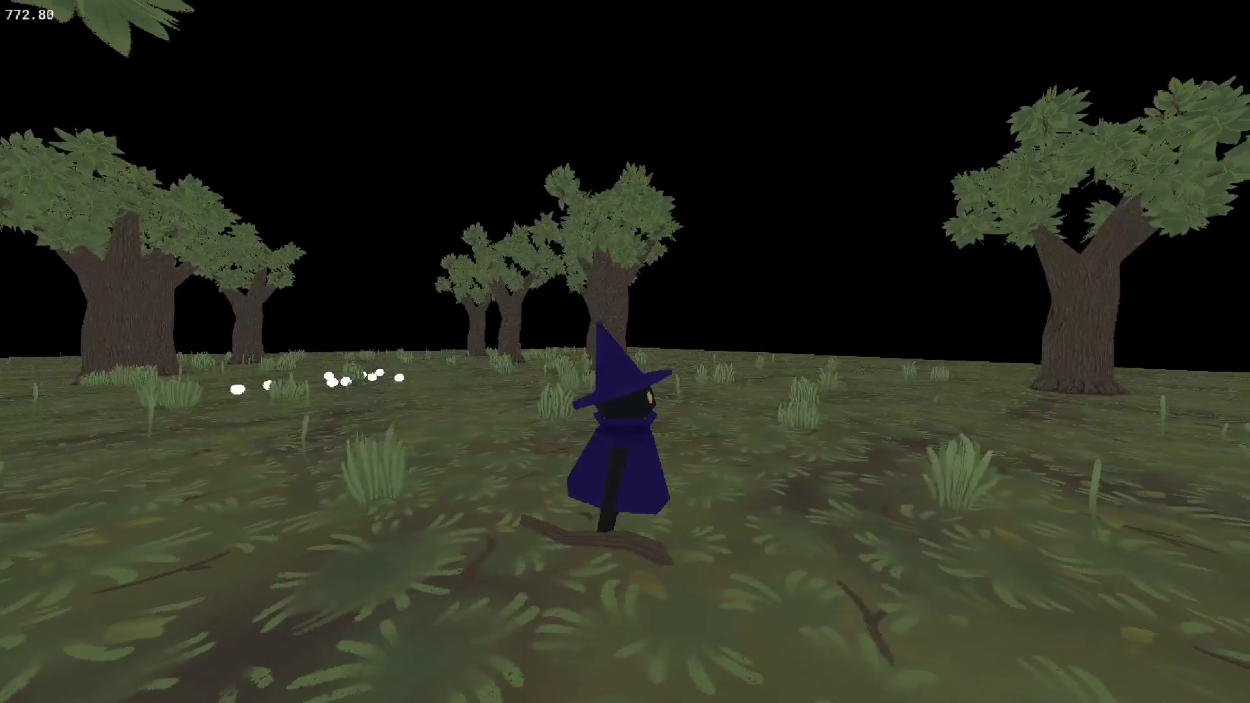
key("s")
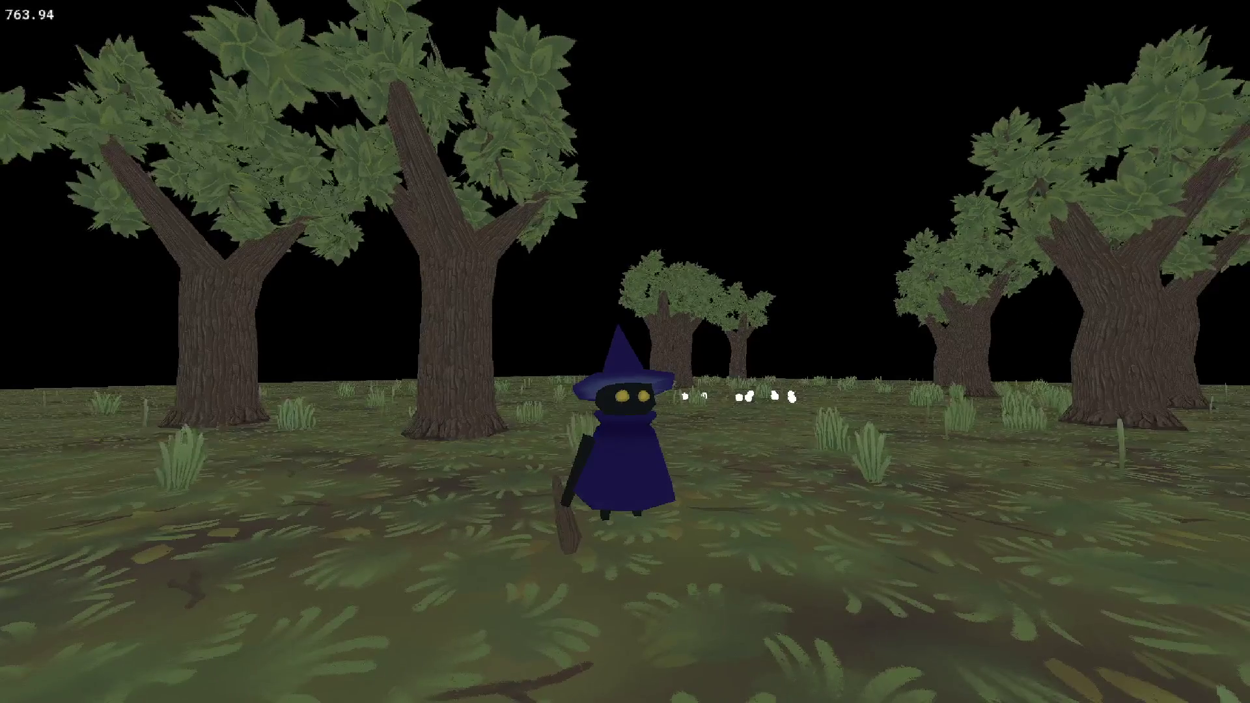
key("s")
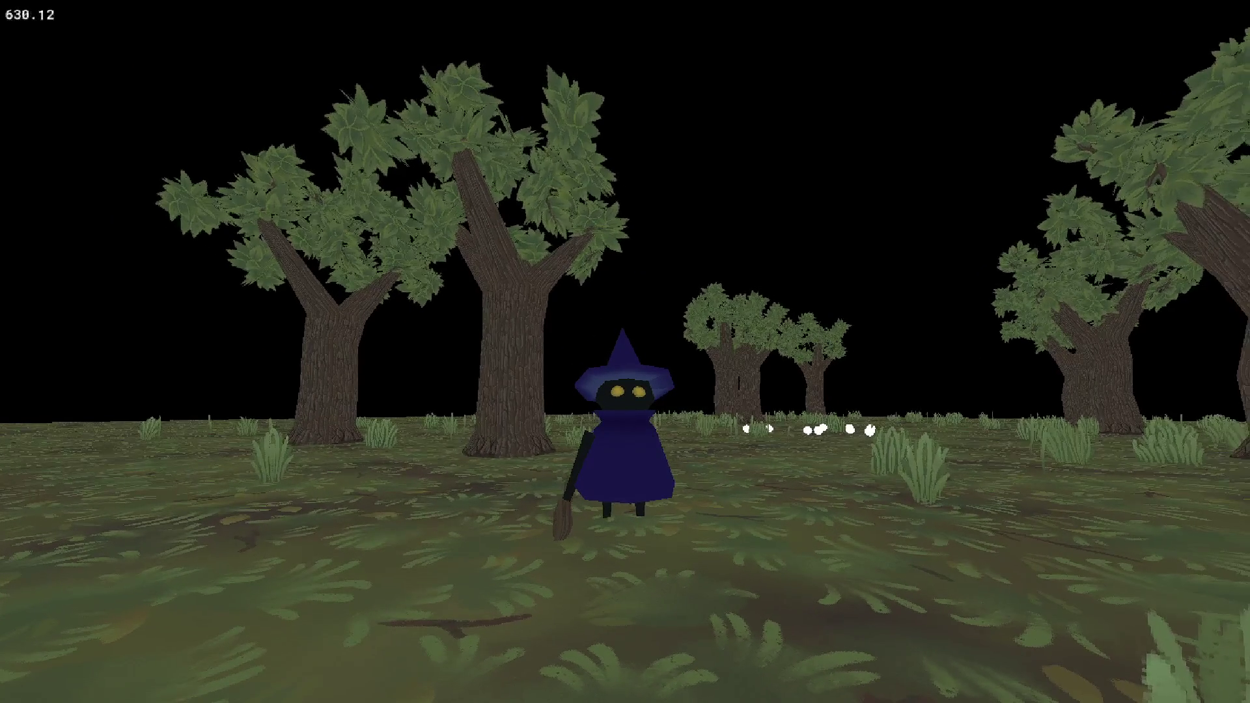
key("Escape")
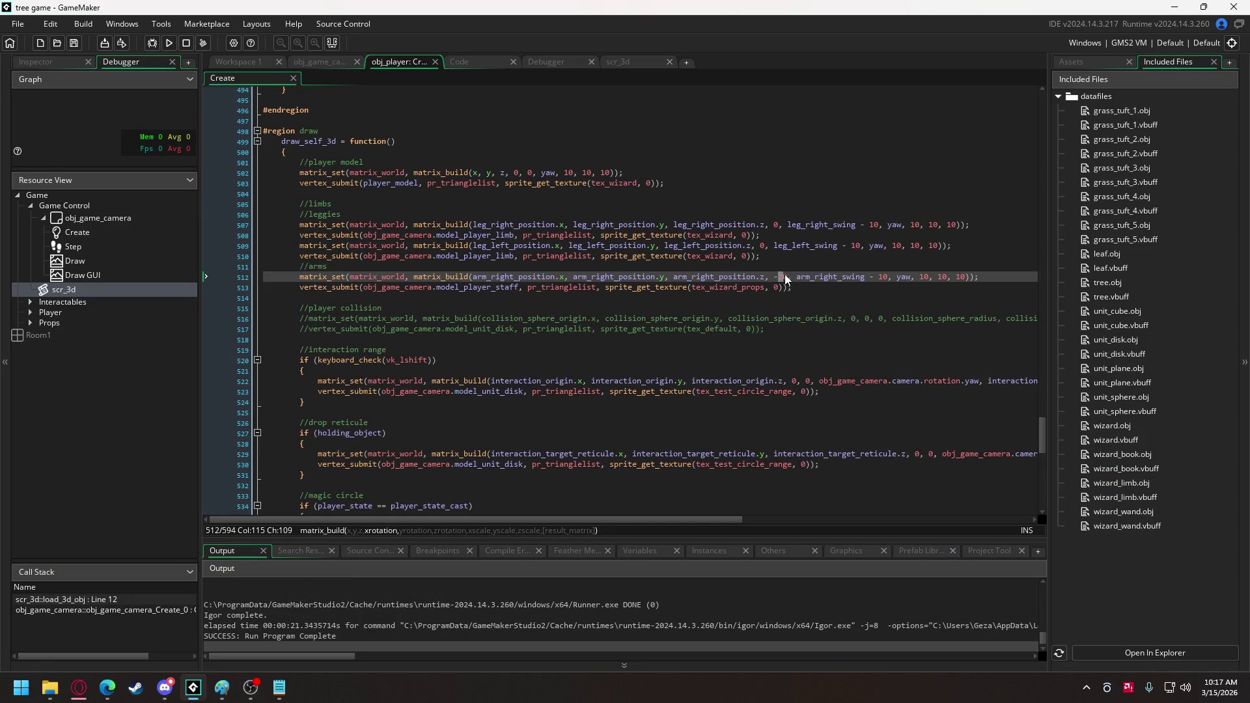
Change both arm_right_position lengthdir offsets from 4 to 3 and test-run the wizard.
mouse_move(1041, 426)
left_mouse_down()
mouse_move(1072, 120)
mouse_move(1061, 184)
mouse_move(1067, 170)
left_mouse_up()
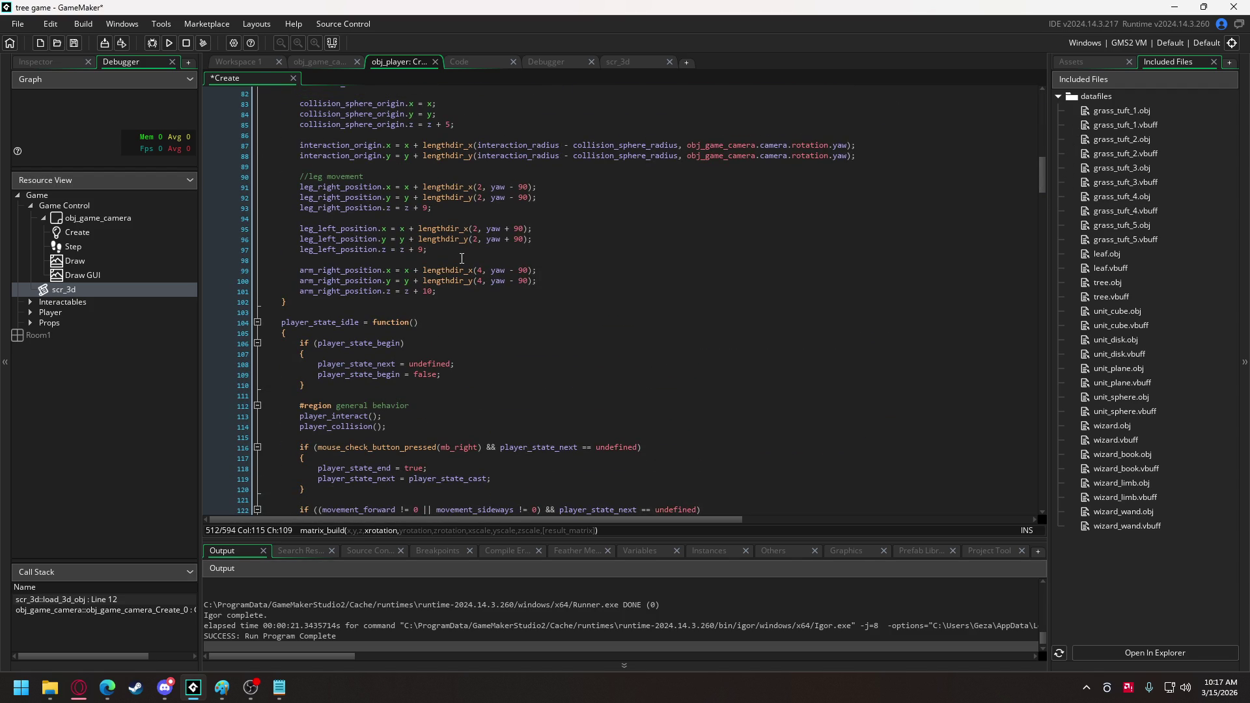
left_click(481, 272)
left_click(482, 282)
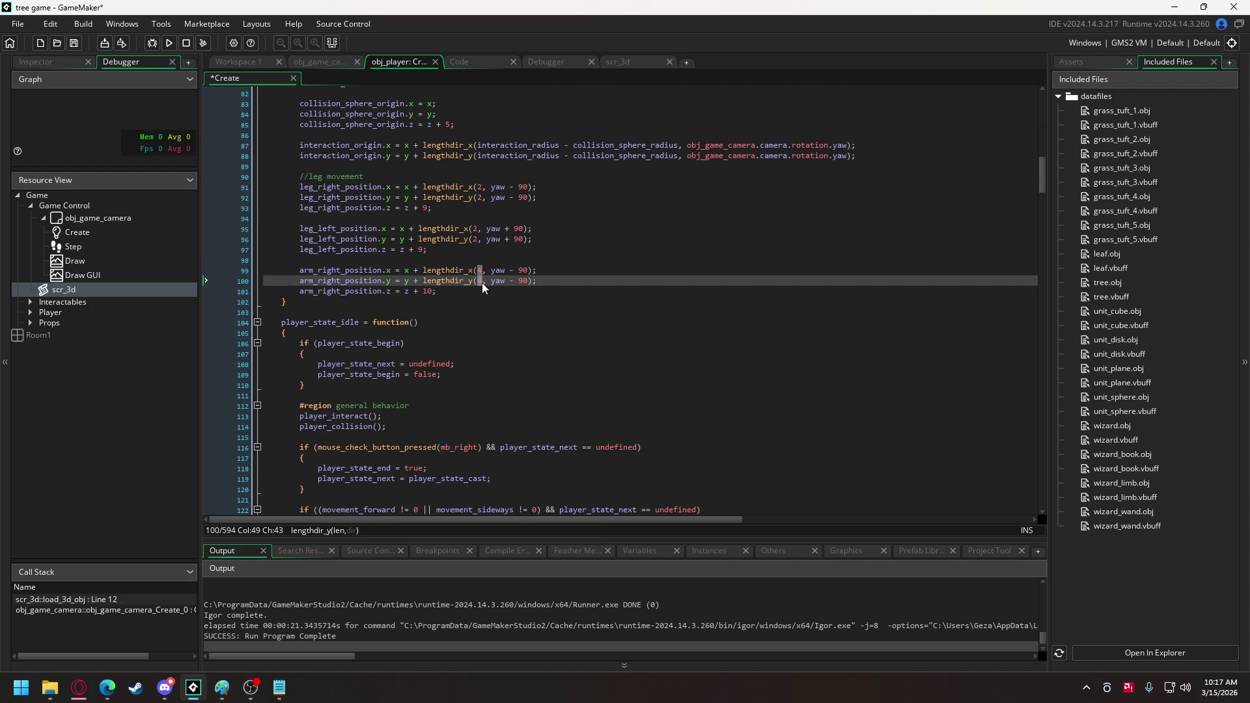
type("3")
left_click(171, 45)
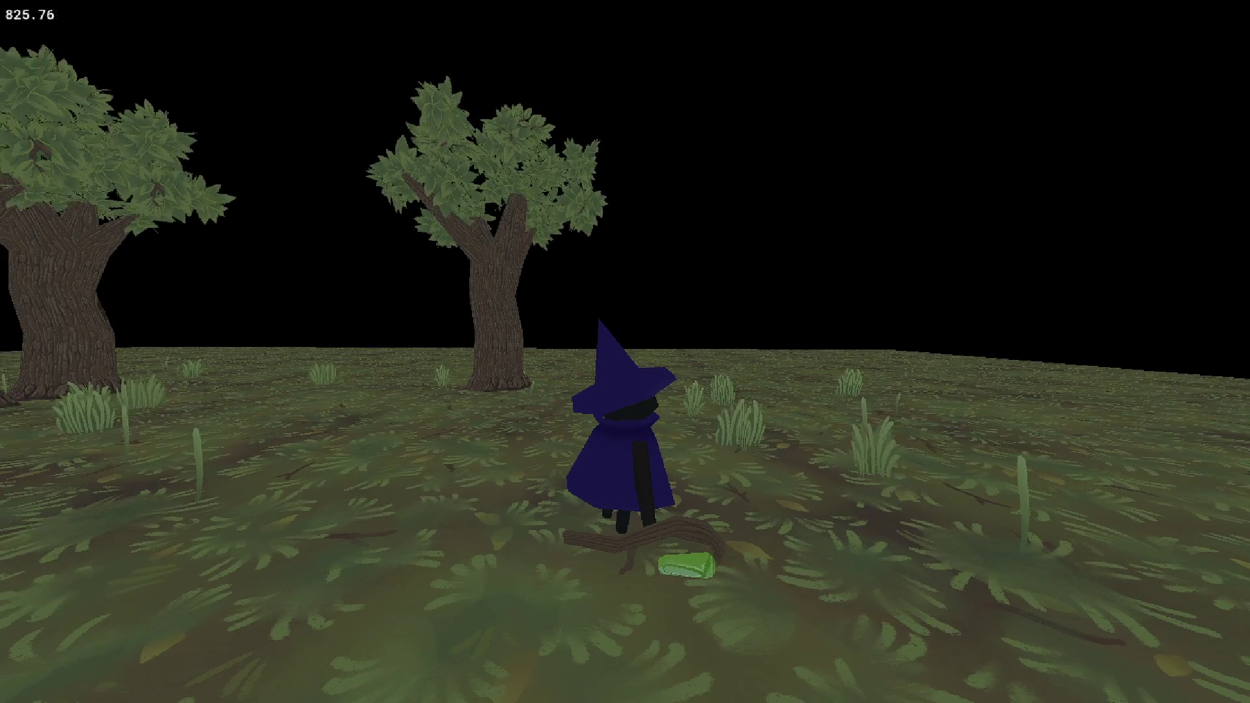
key("Escape")
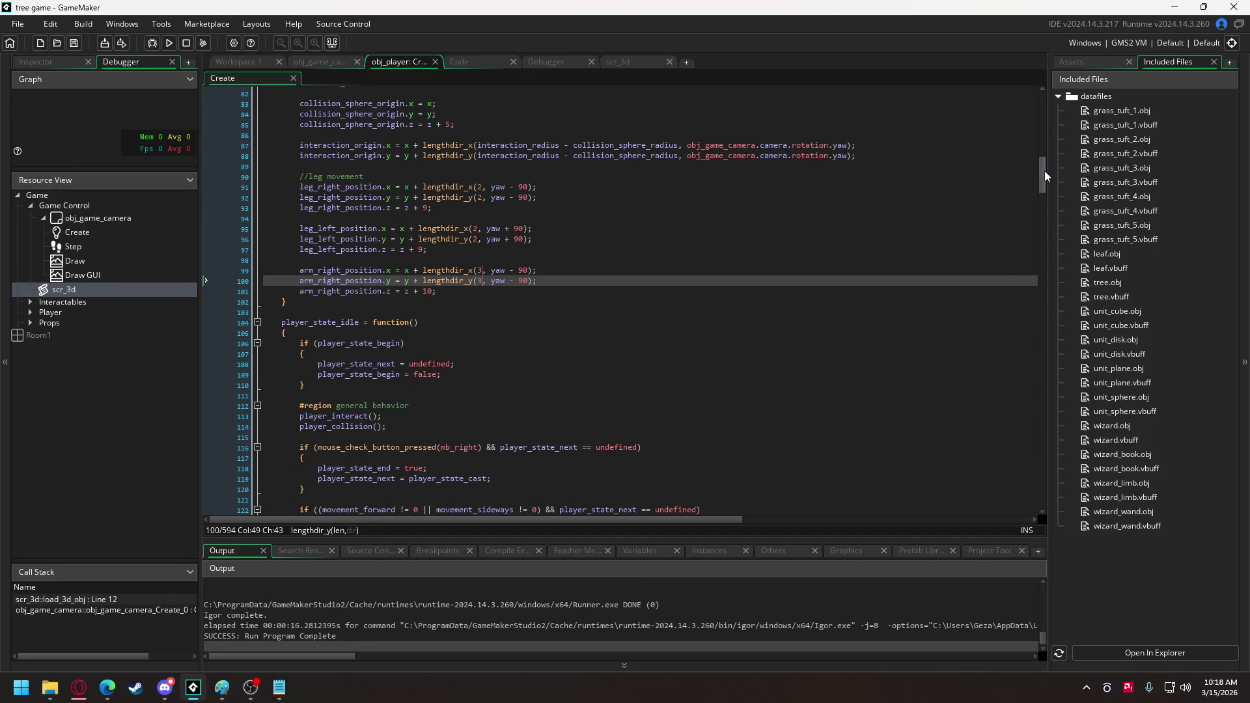
Delete the '- 10' after arm_right_swing on the staff draw line.
left_click_drag(1045, 174, 1049, 532)
scroll(719, 296, "up", 4)
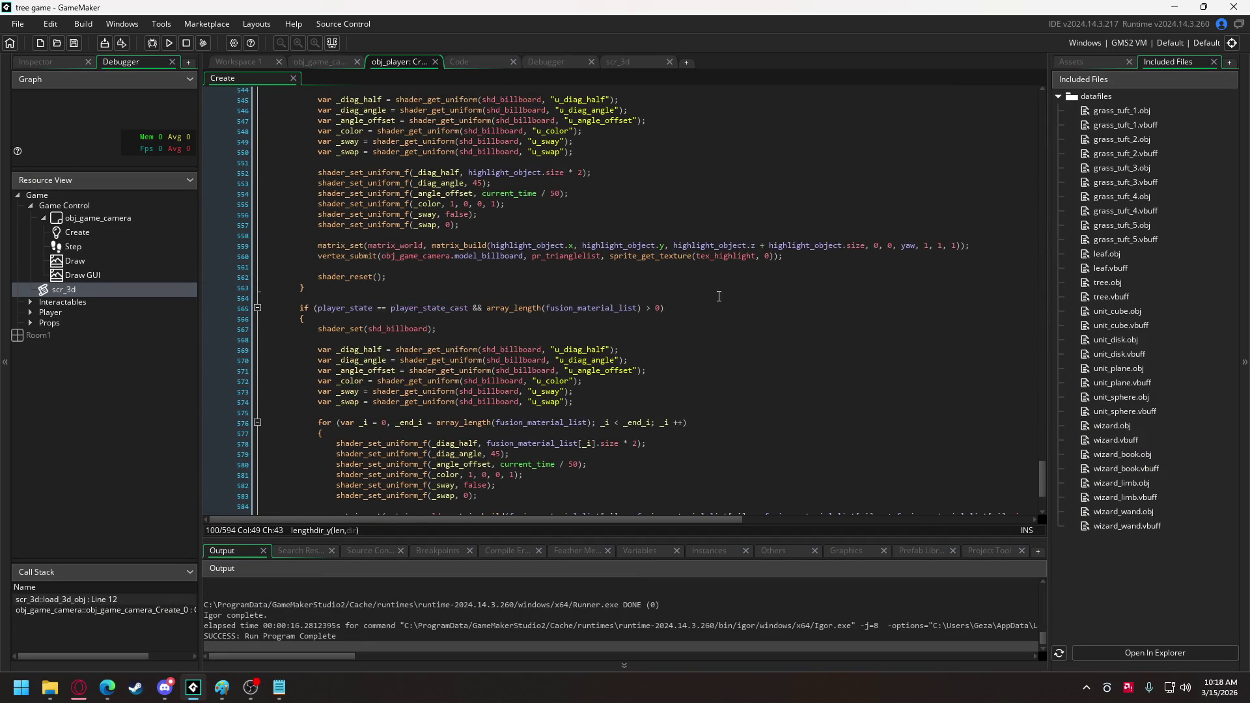
scroll(718, 296, "up", 13)
scroll(718, 296, "up", 3)
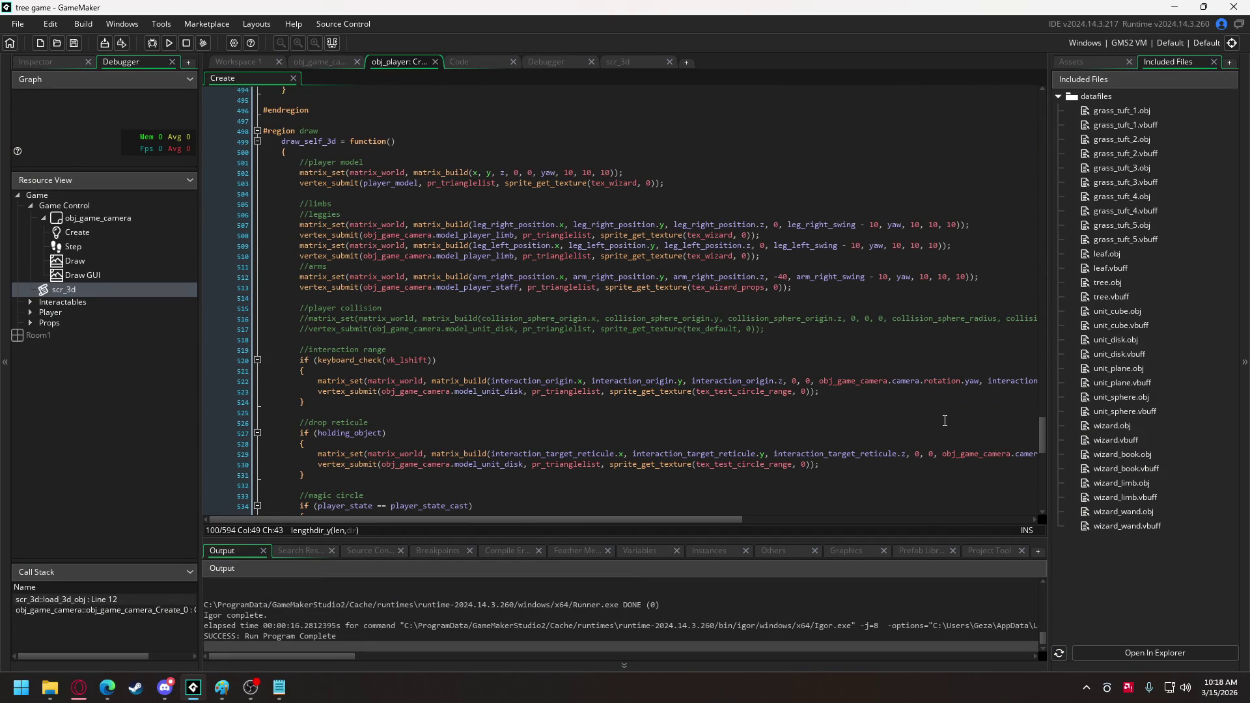
left_click_drag(1042, 434, 1043, 434)
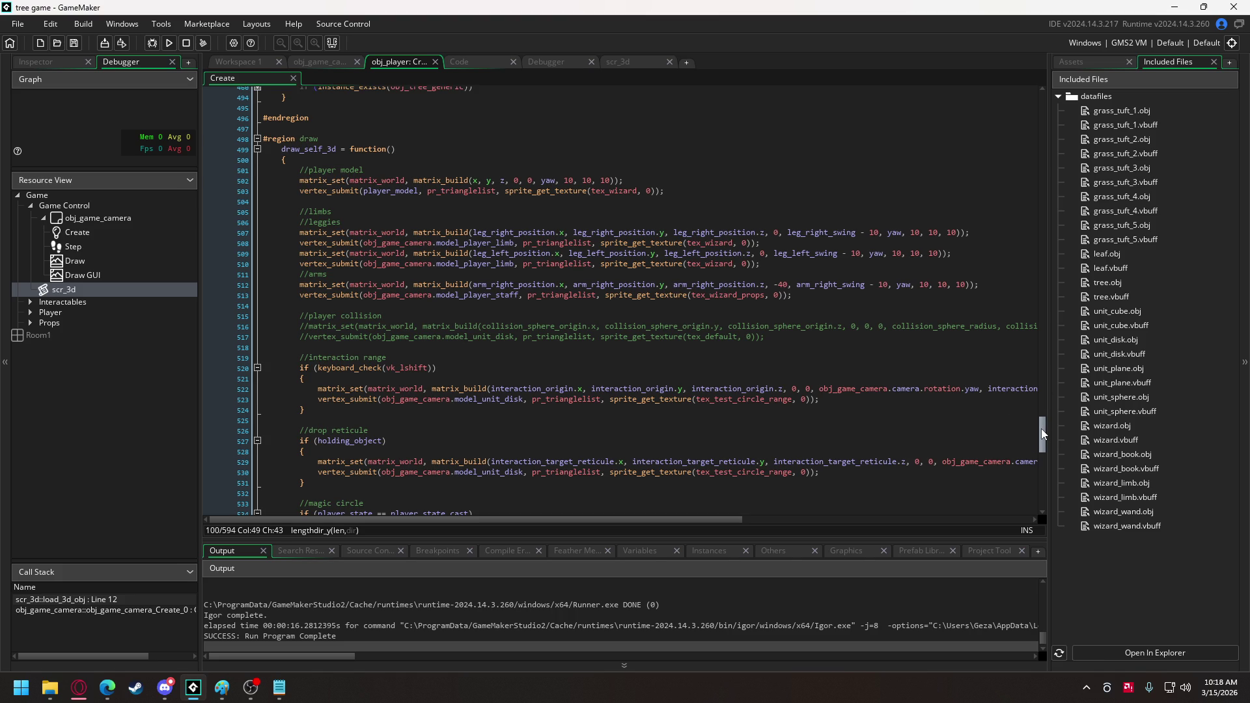
left_click_drag(867, 287, 883, 290)
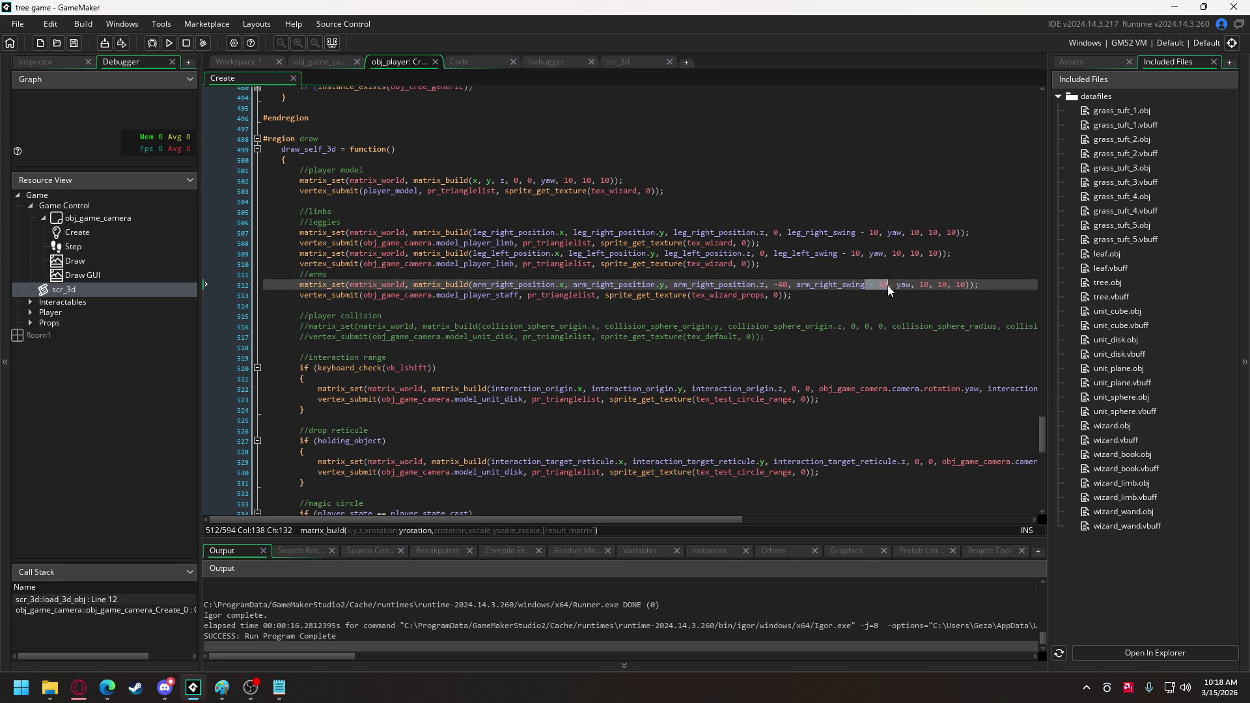
Initialise arm_right_swing to 90 in the Create event and run the game.
left_click_drag(1043, 440, 1058, 106)
scroll(464, 362, "down", 20)
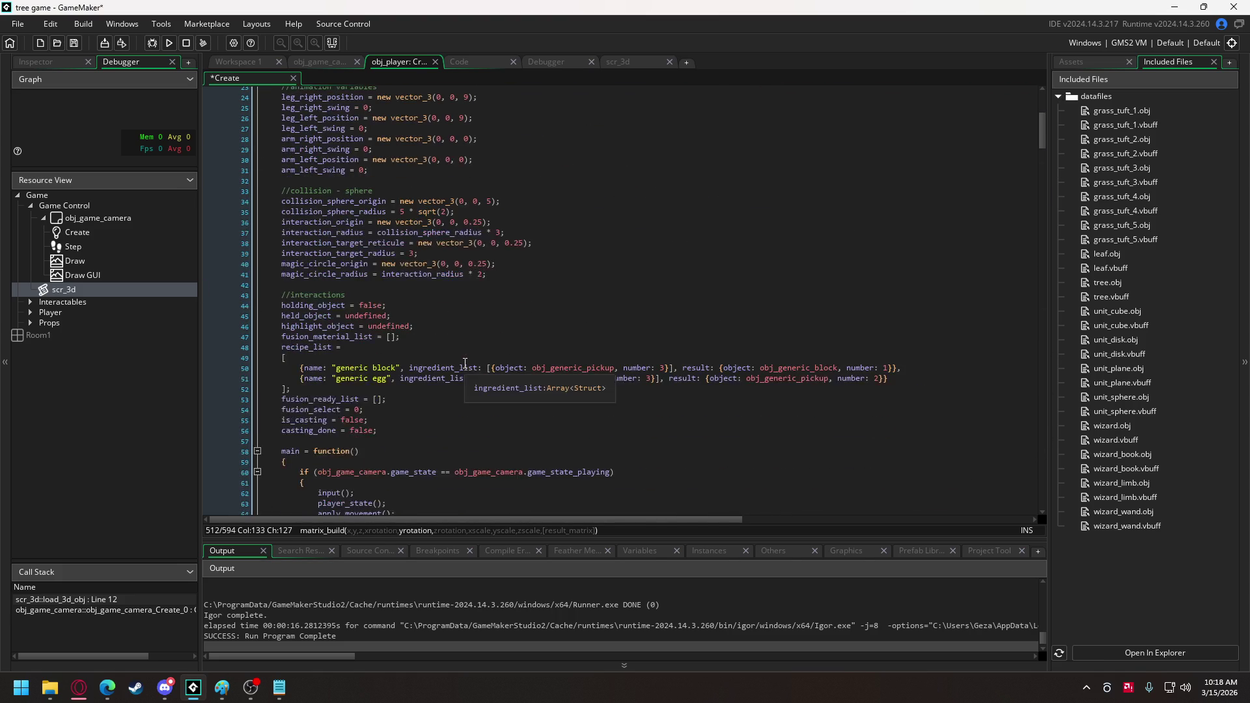
scroll(465, 363, "up", 10)
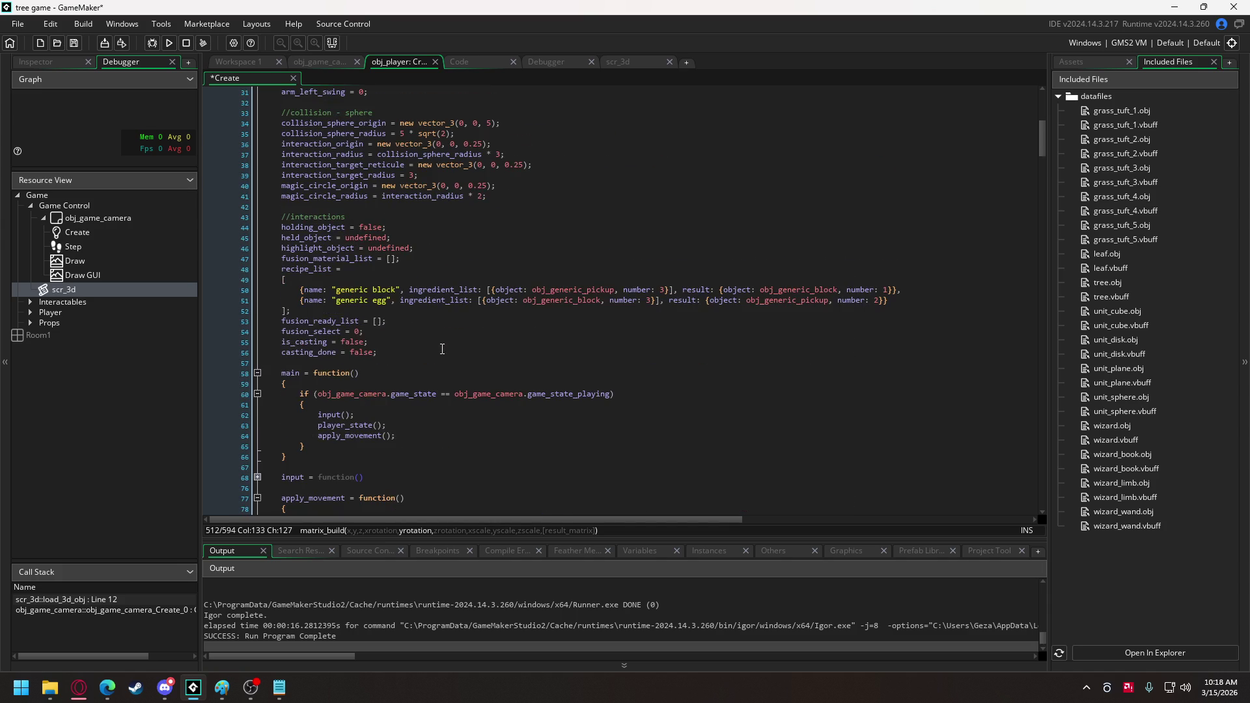
scroll(385, 278, "up", 5)
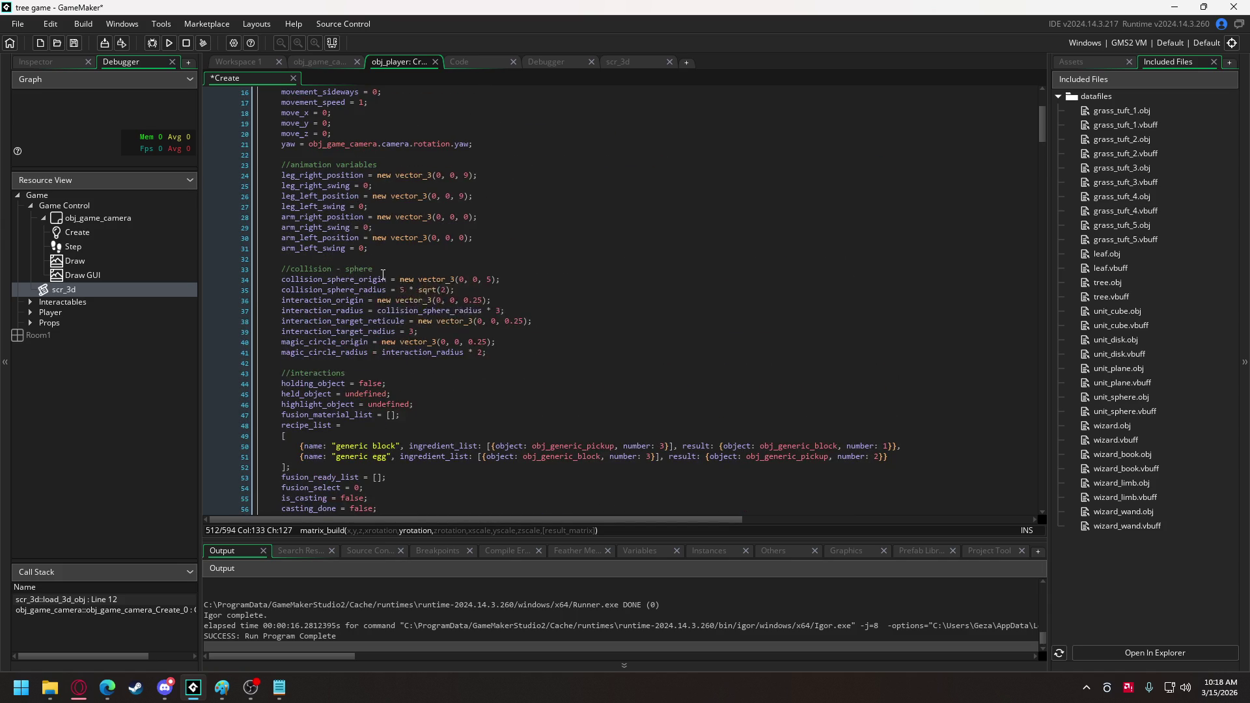
left_click(364, 226)
type("9")
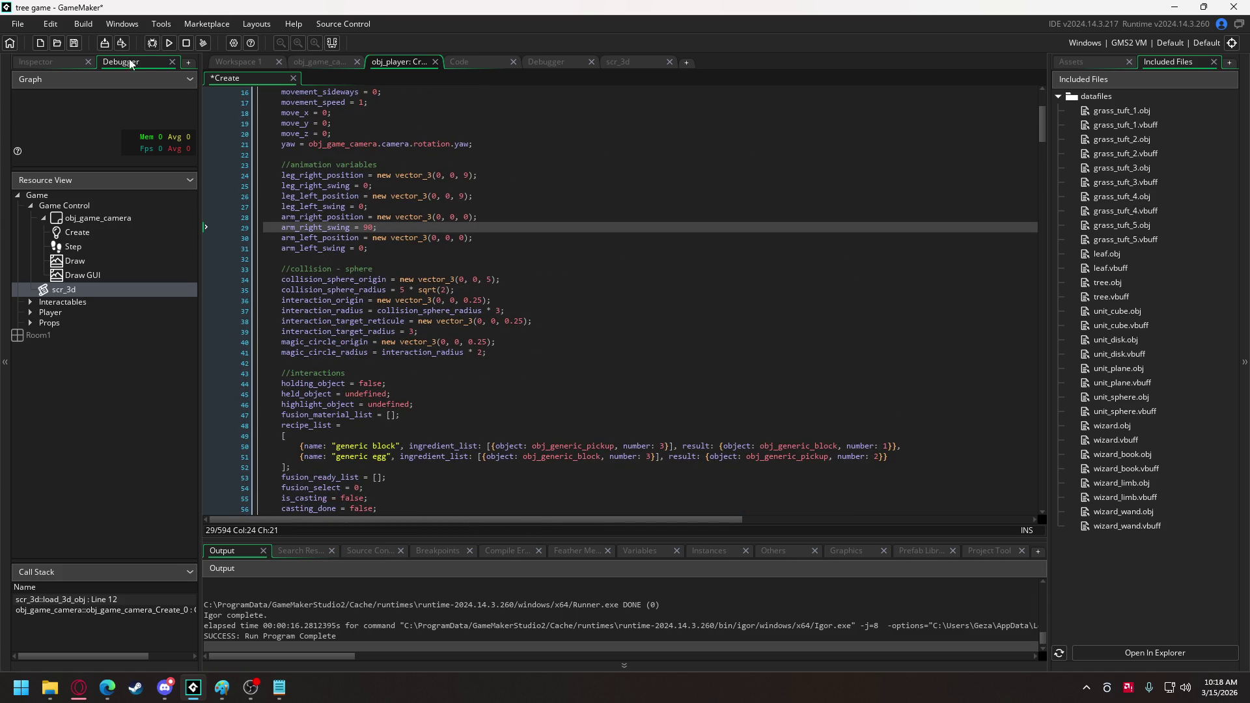
left_click(170, 44)
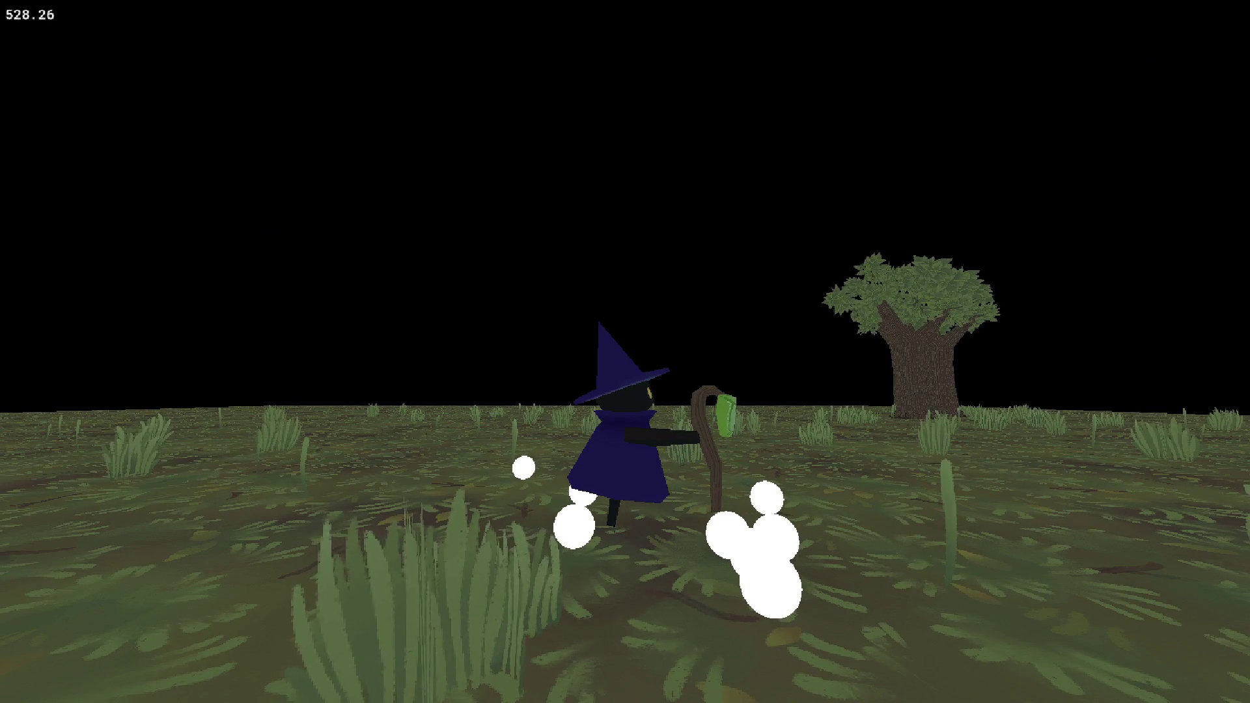
Close the game and change the staff's -40 x rotation to 0.
key("Escape")
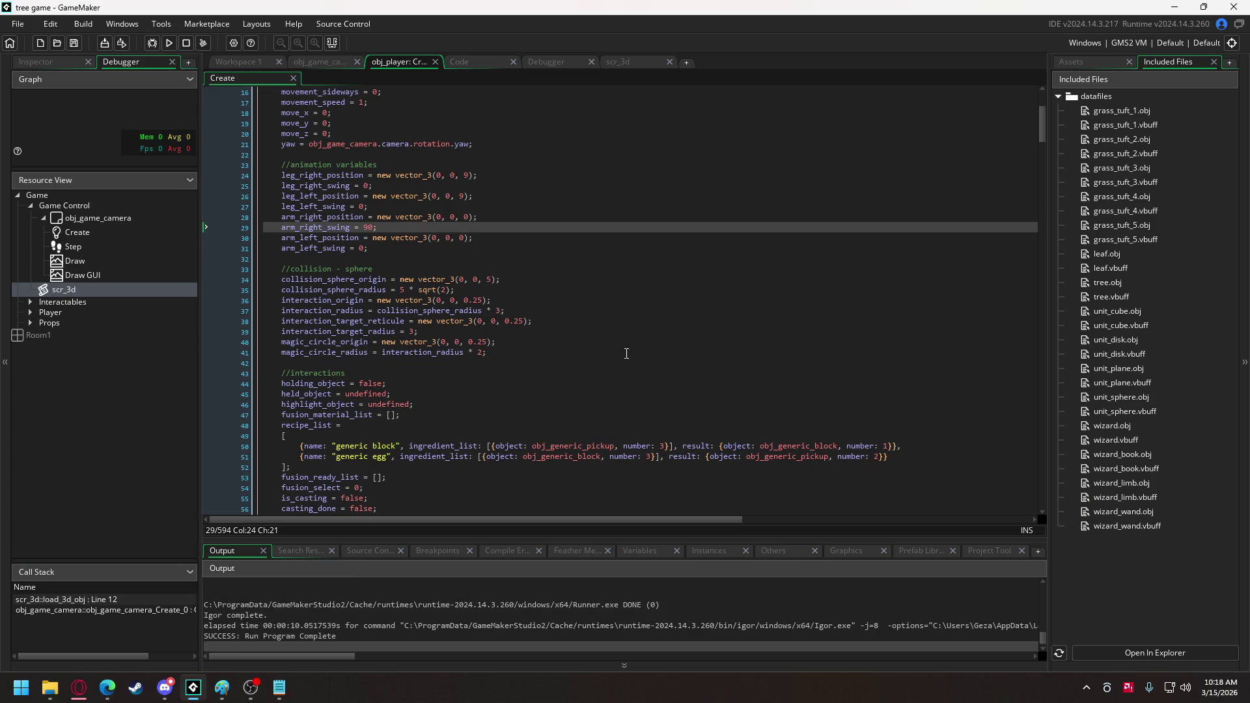
left_click_drag(1050, 128, 1058, 435)
scroll(779, 369, "down", 1)
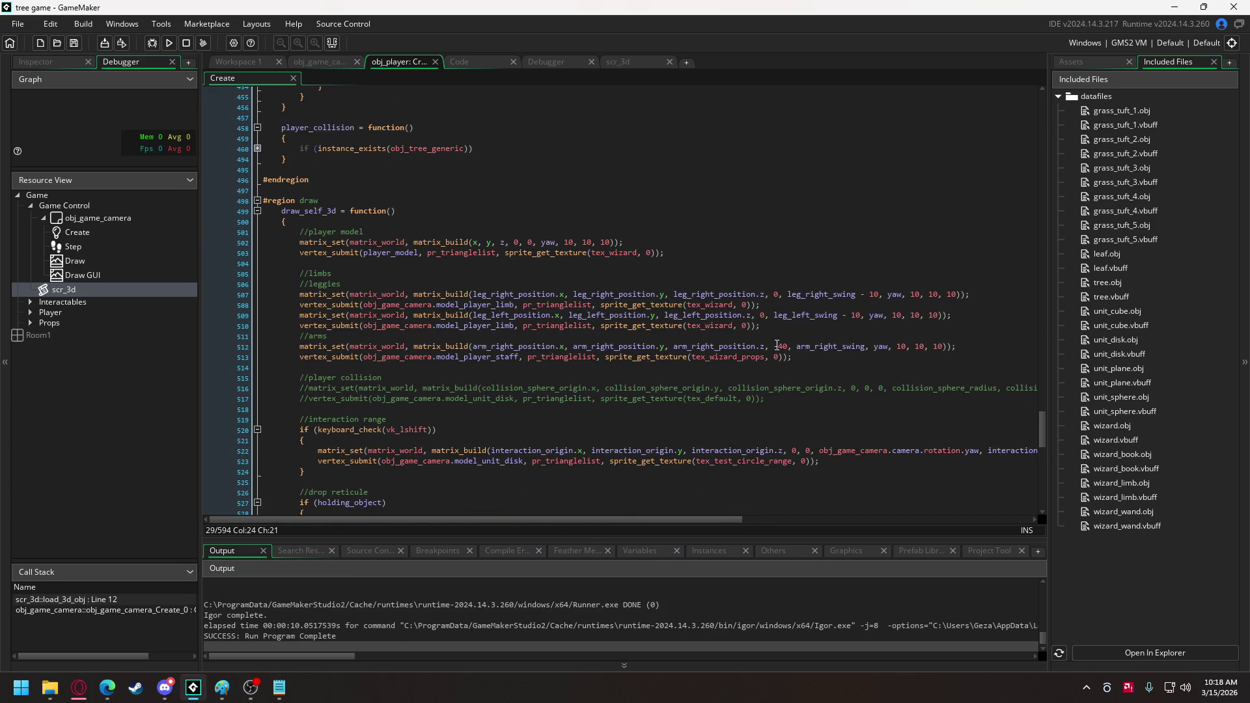
left_click_drag(775, 347, 785, 349)
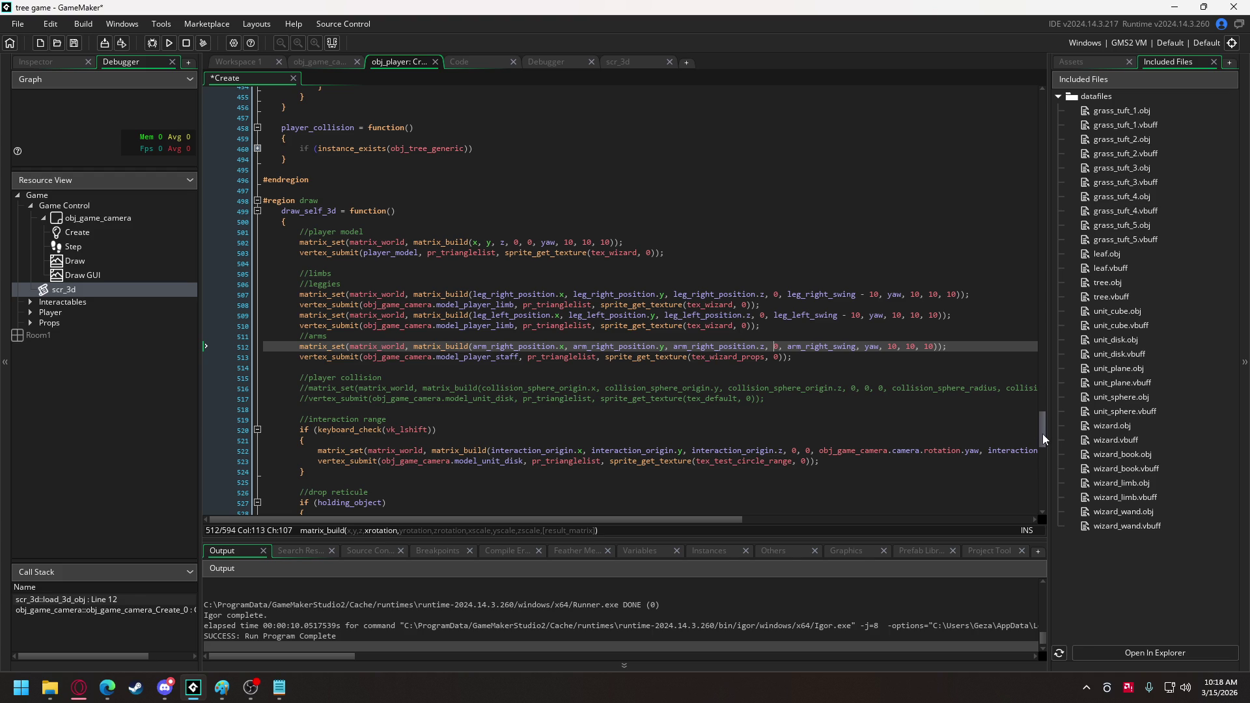
Add a lengthdir offset of 1 at yaw - 180 to the arm's x and y, then run.
left_click_drag(1043, 439, 1050, 169)
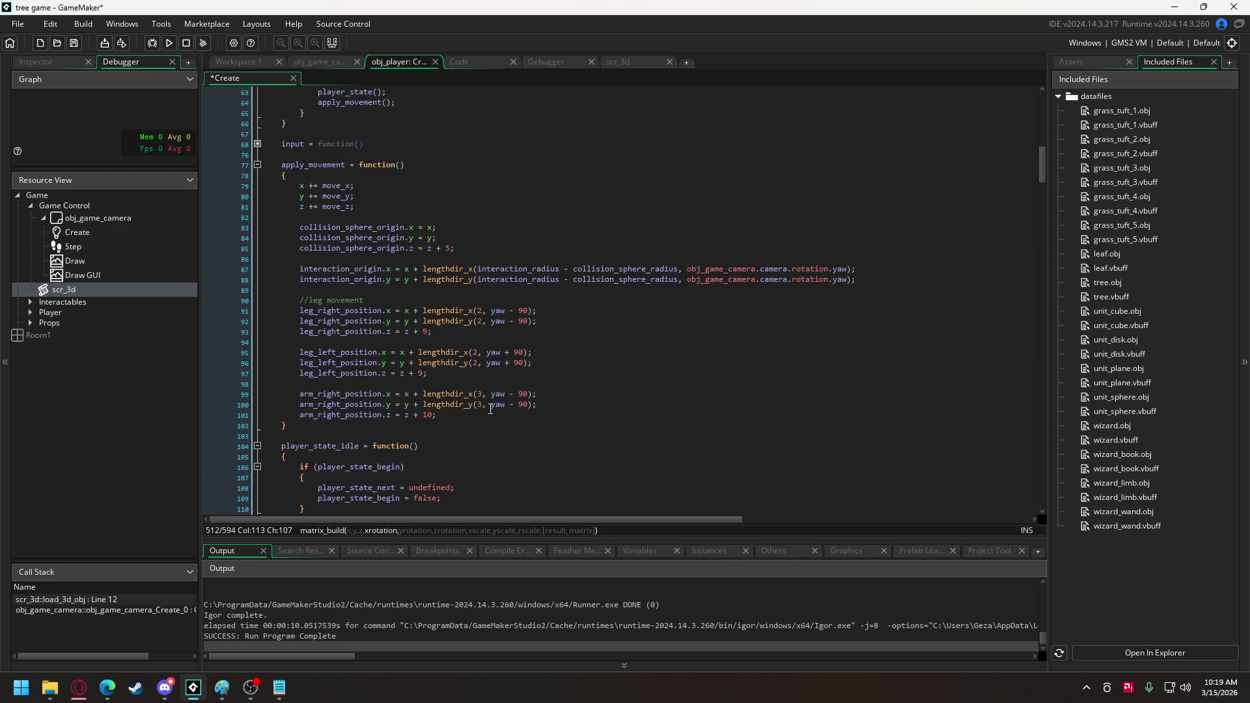
left_click_drag(409, 394, 537, 409)
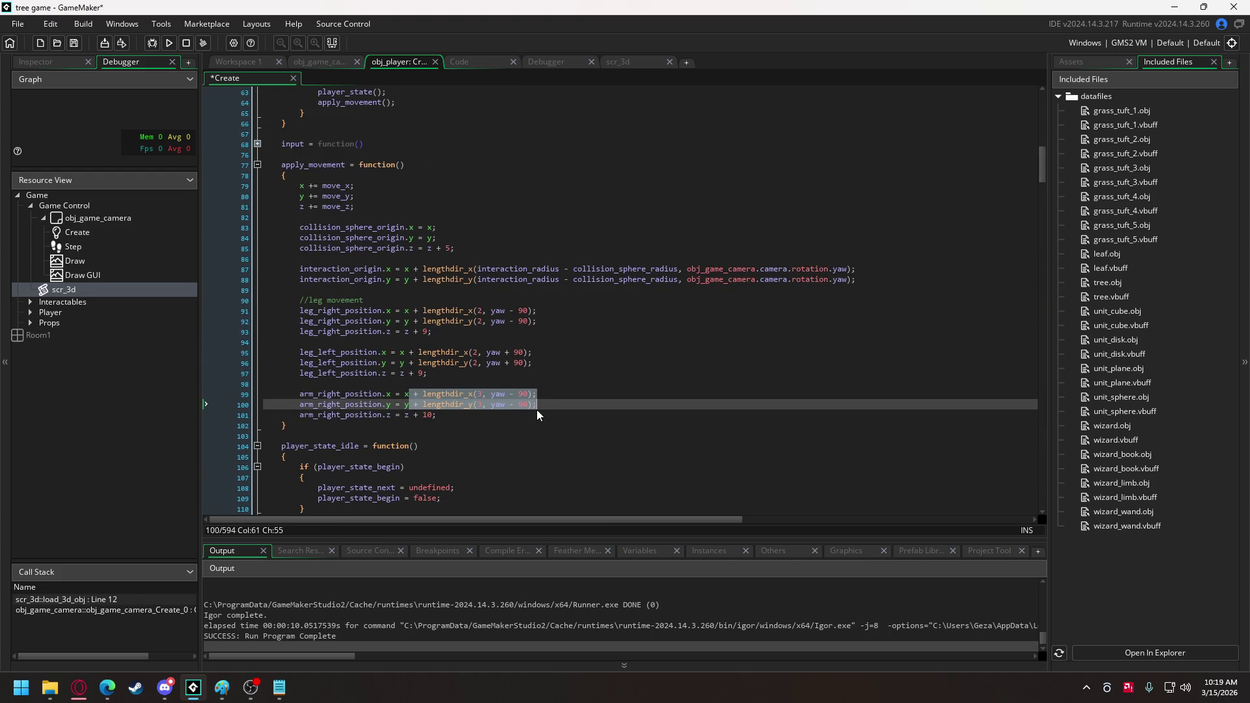
key("ctrl+d")
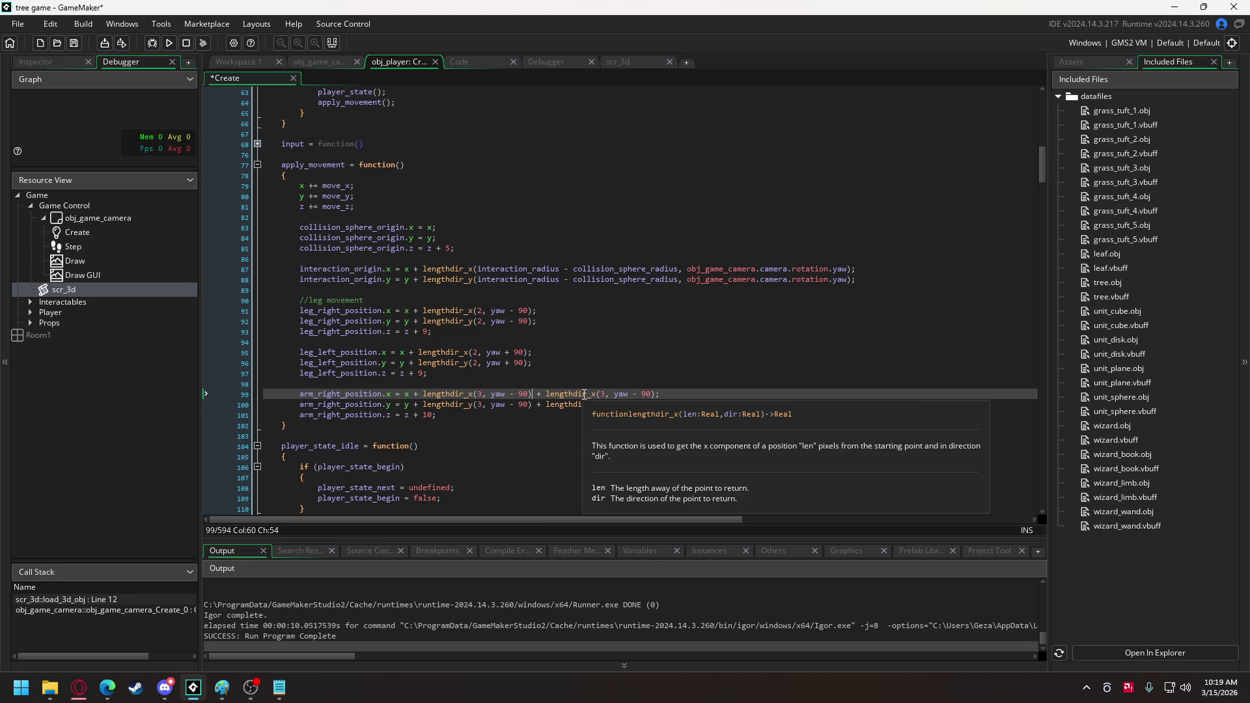
left_click(642, 405)
type("18")
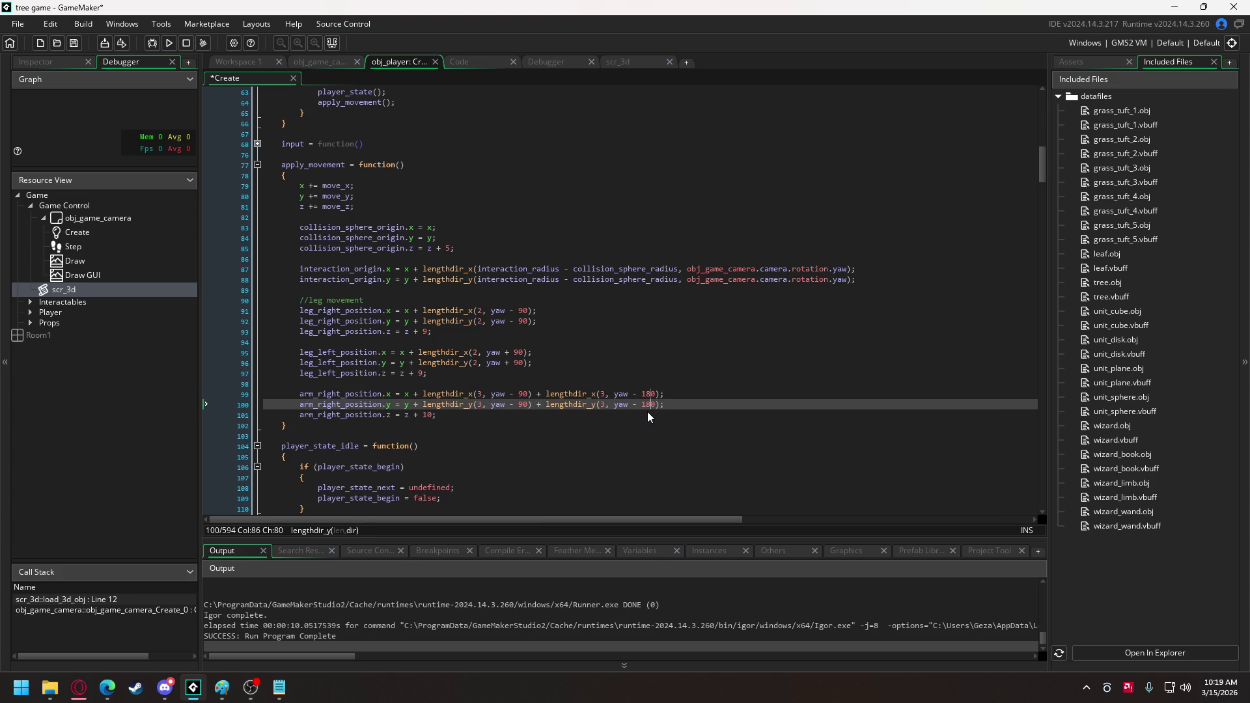
key("Left")
key("Left")
key("Left")
left_click(168, 44)
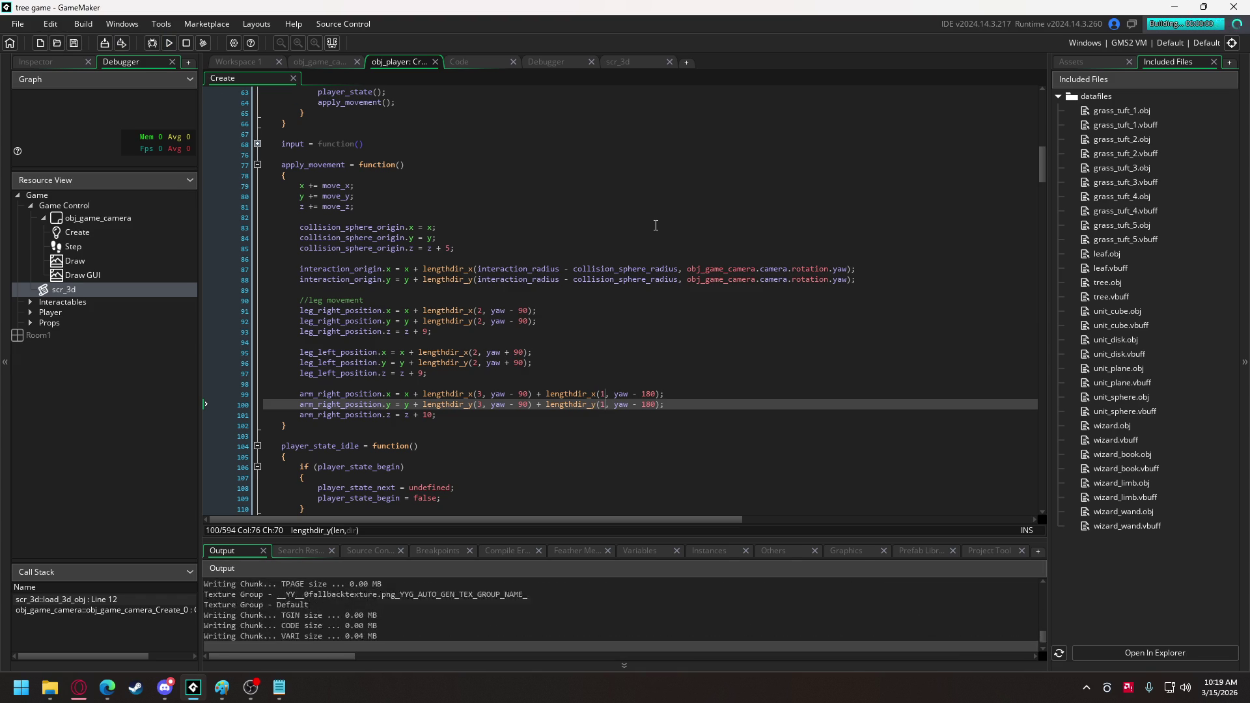
key("w")
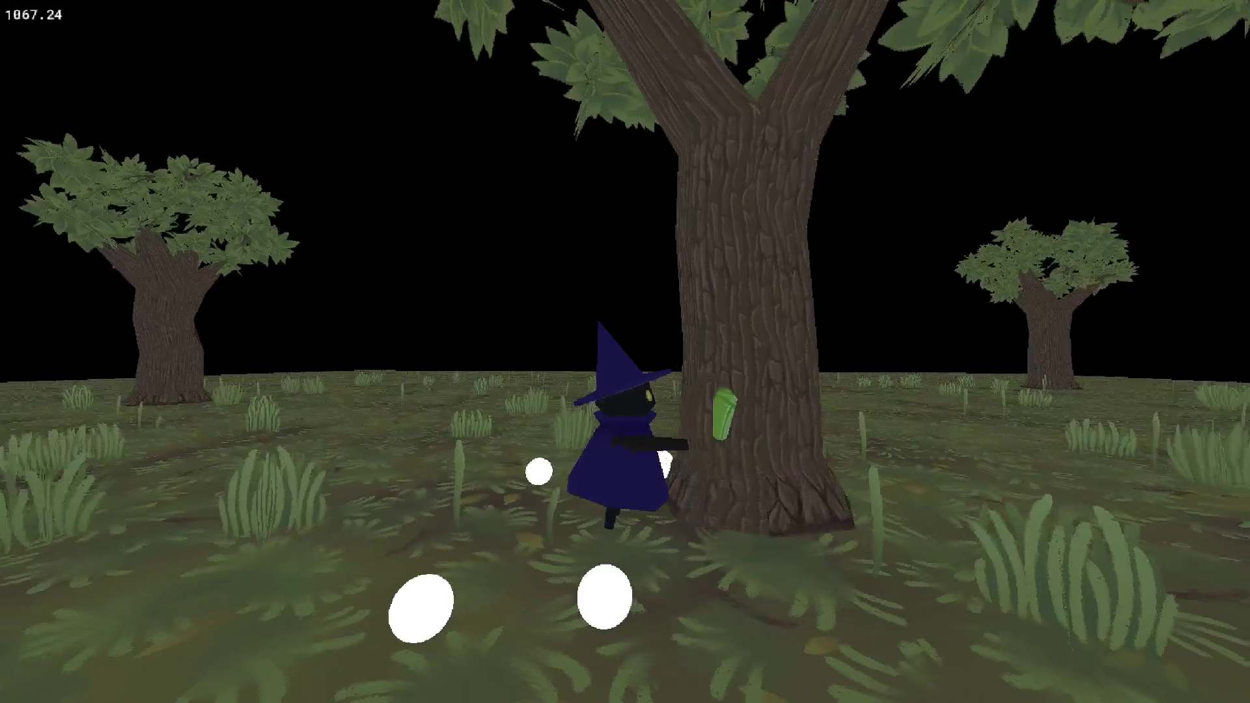
key("w")
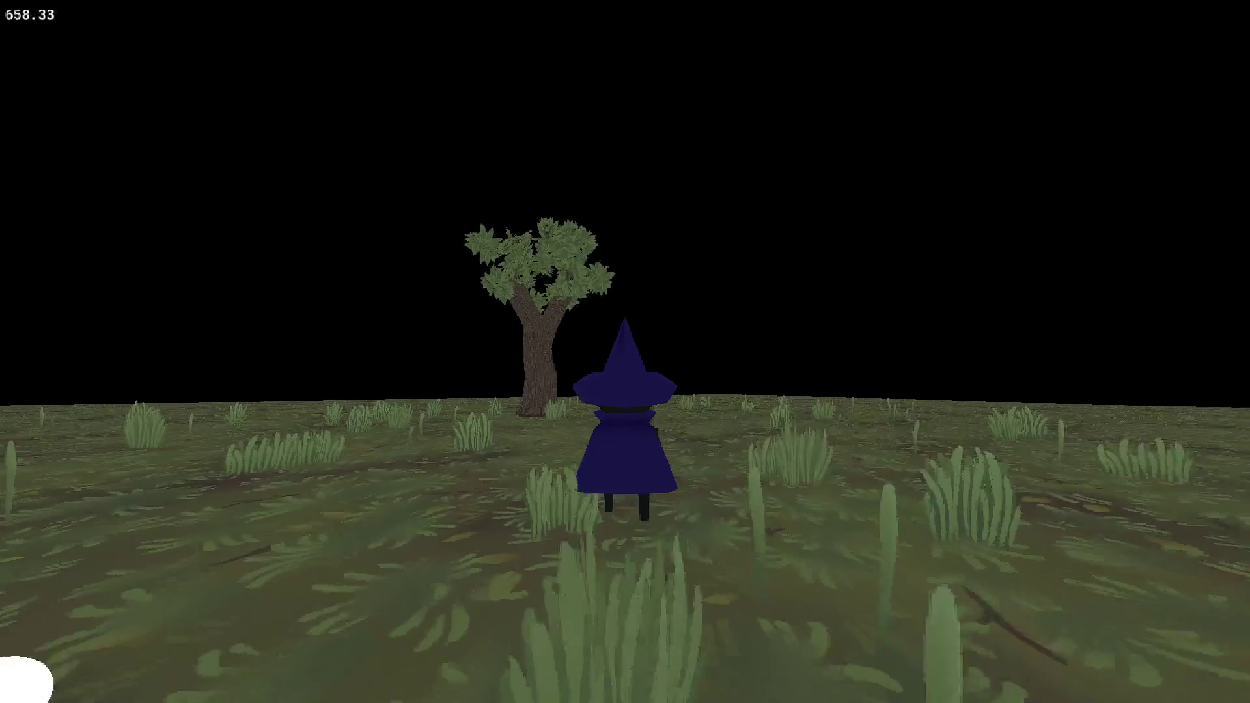
key("s")
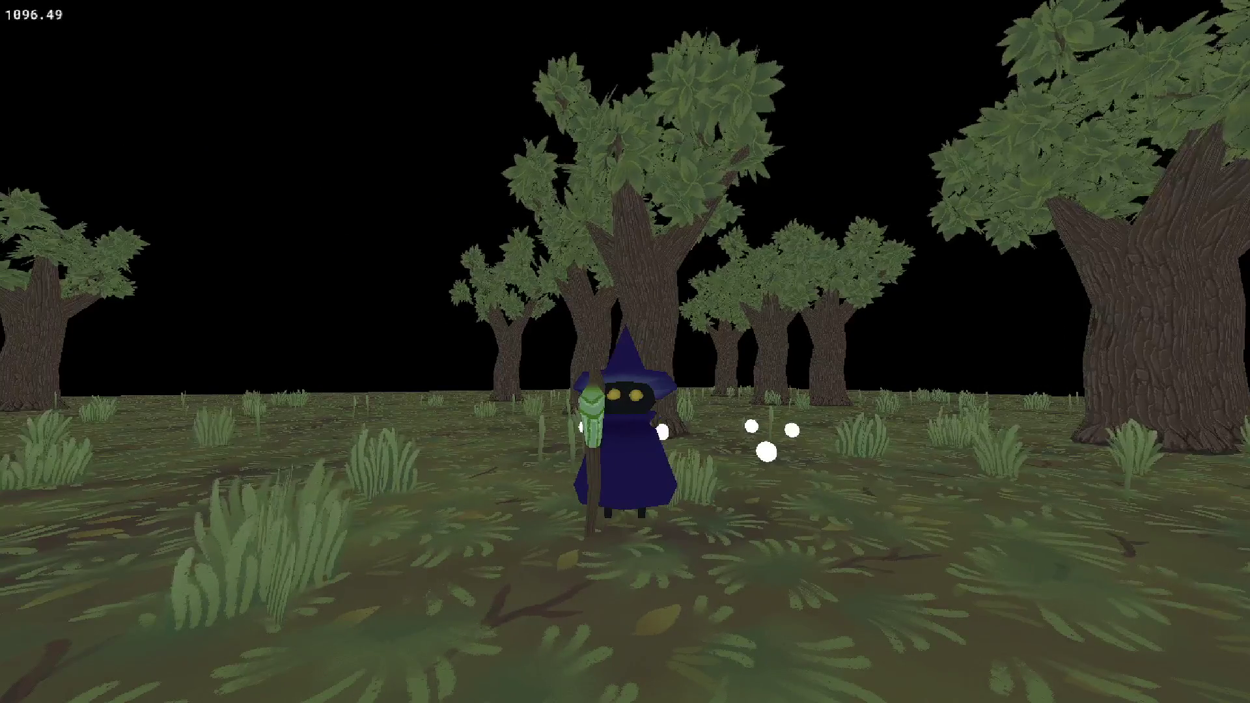
key("s")
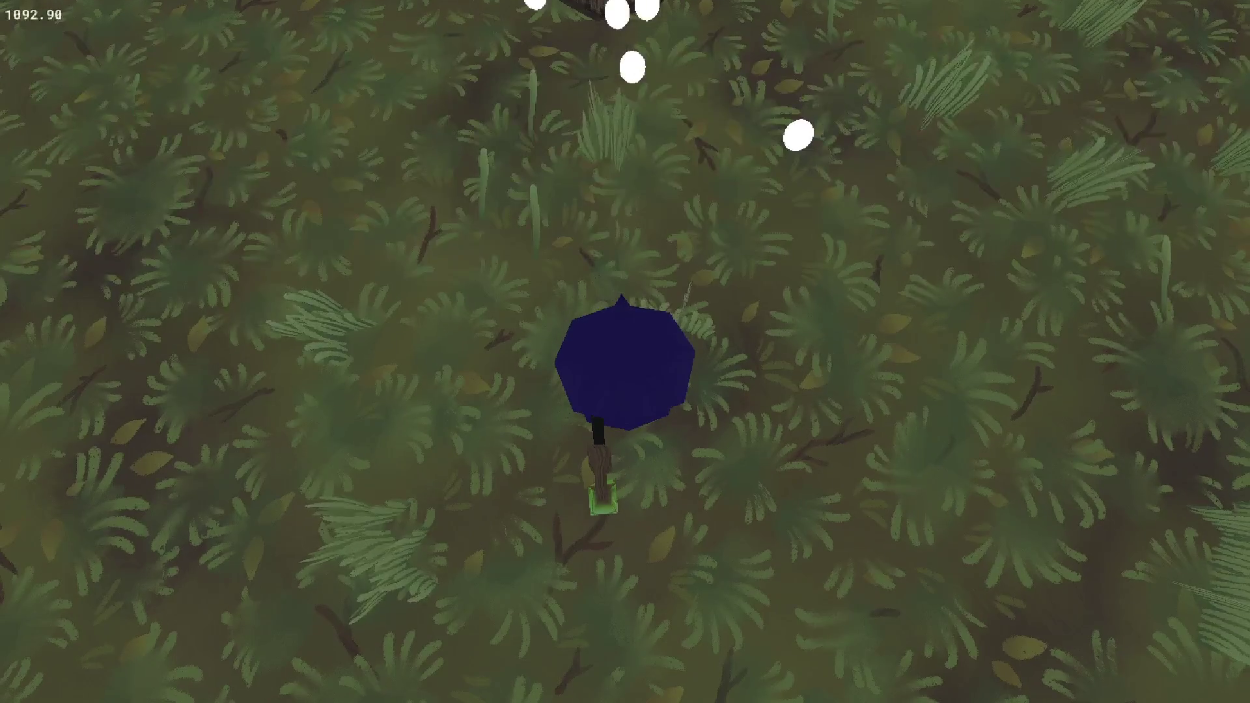
key("Escape")
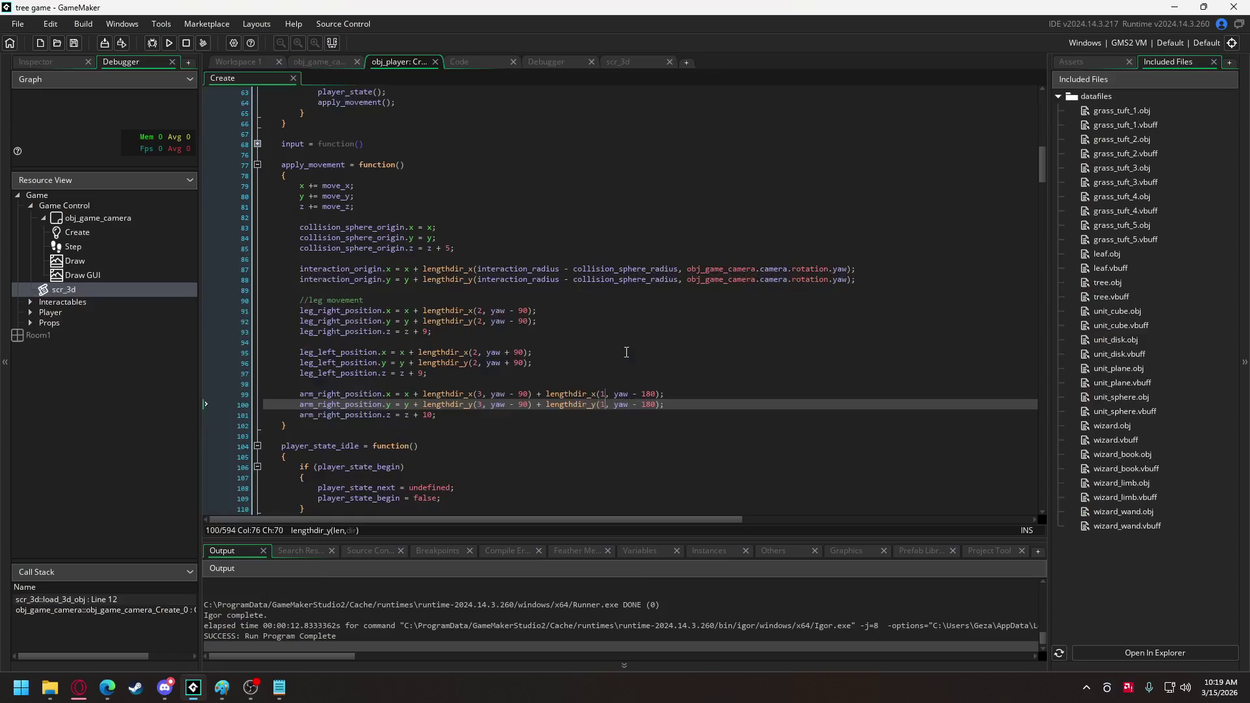
Change the staff's z rotation from yaw to yaw - 20 and run the game.
mouse_move(1045, 167)
left_mouse_down()
mouse_move(1049, 504)
mouse_move(1069, 436)
mouse_move(1044, 411)
left_mouse_up()
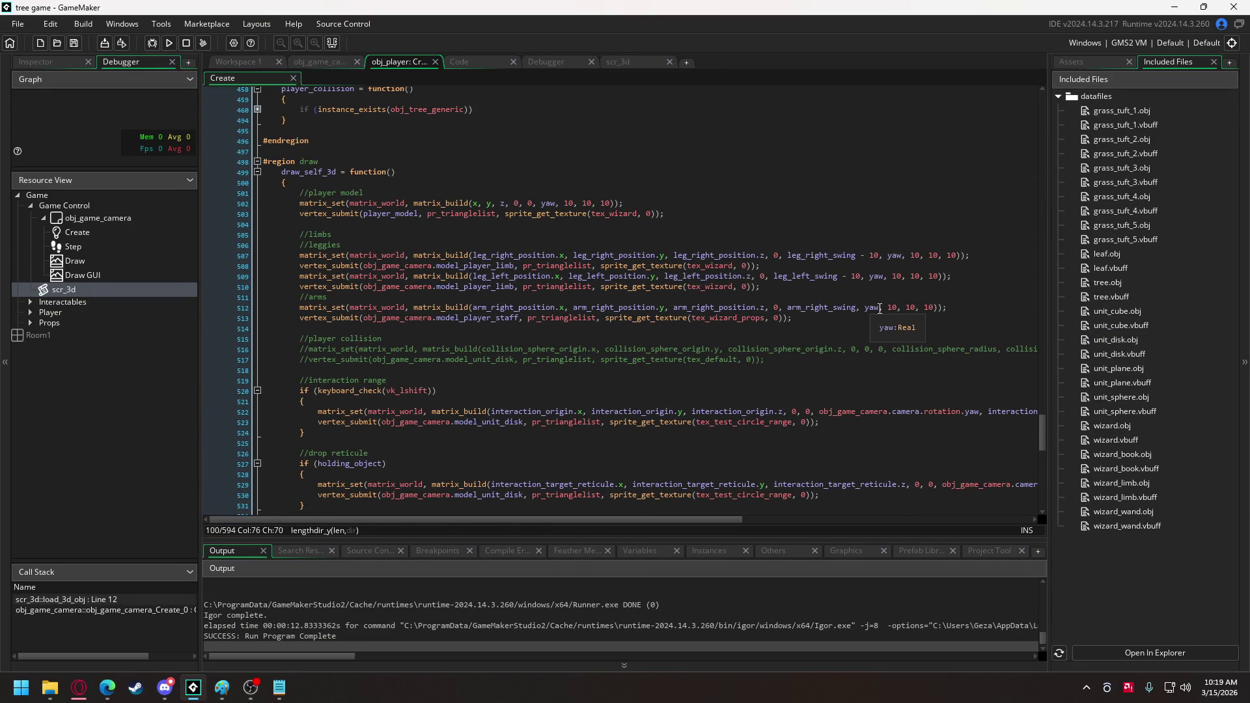
left_click(879, 309)
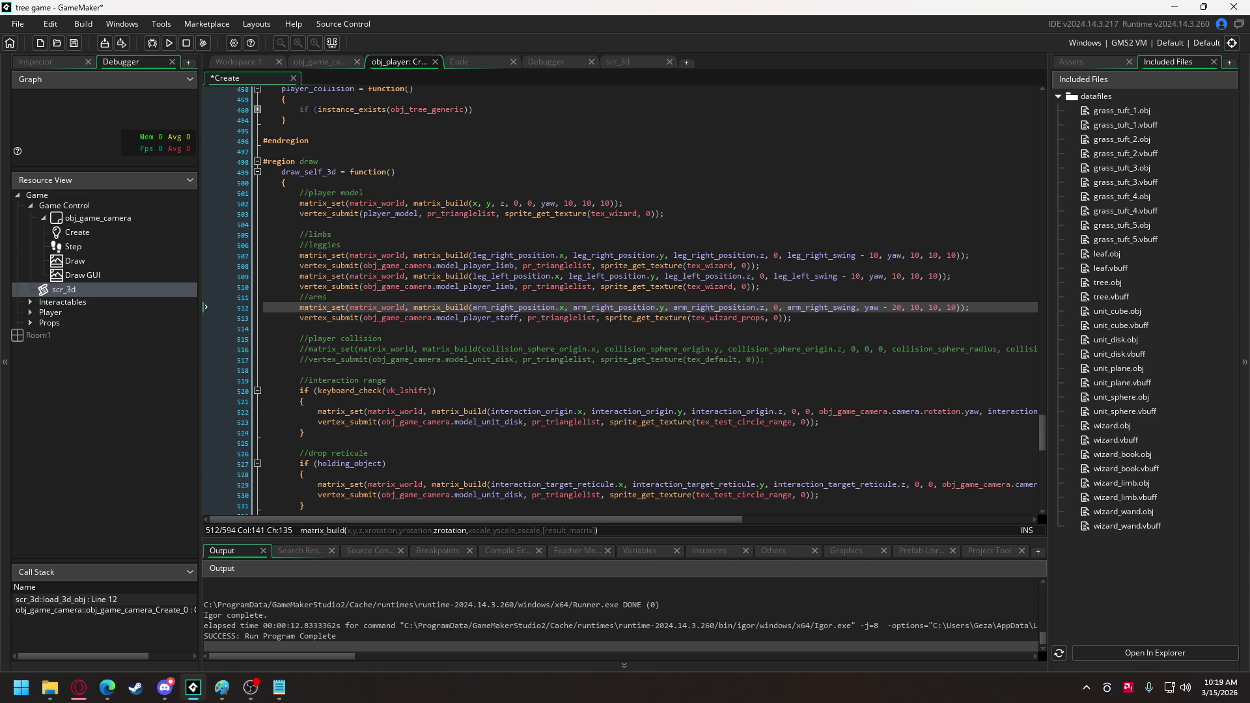
left_click(168, 44)
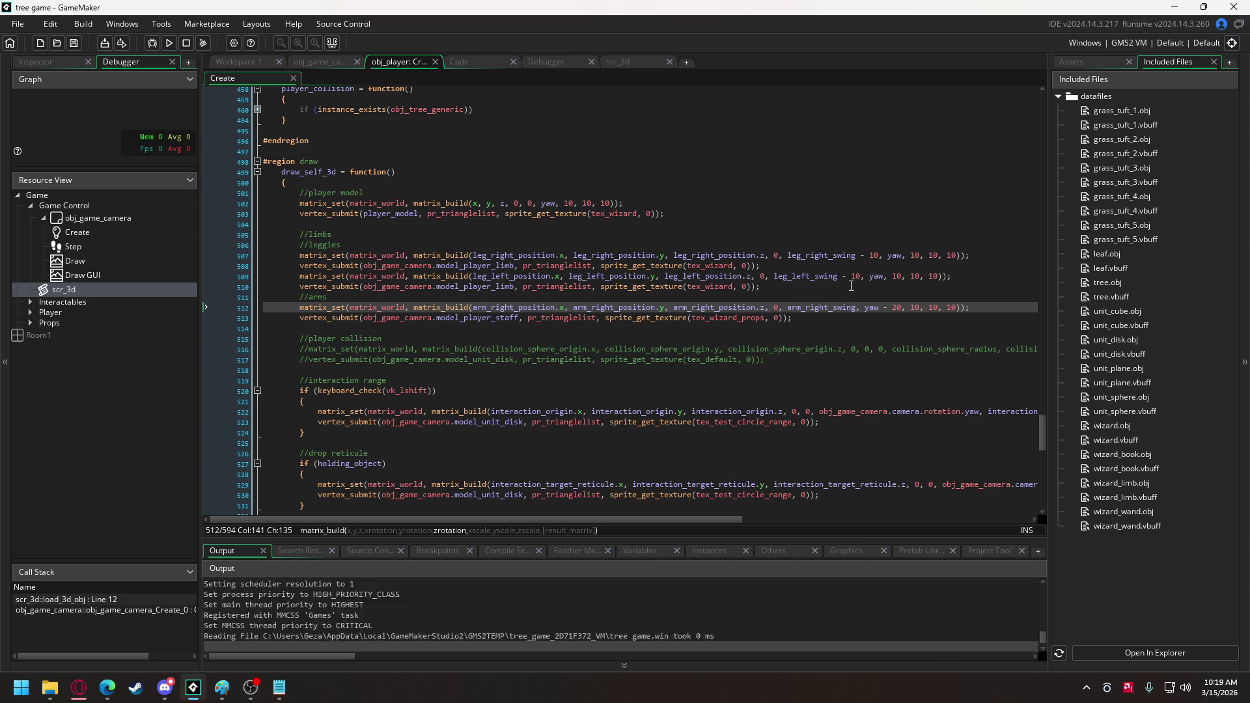
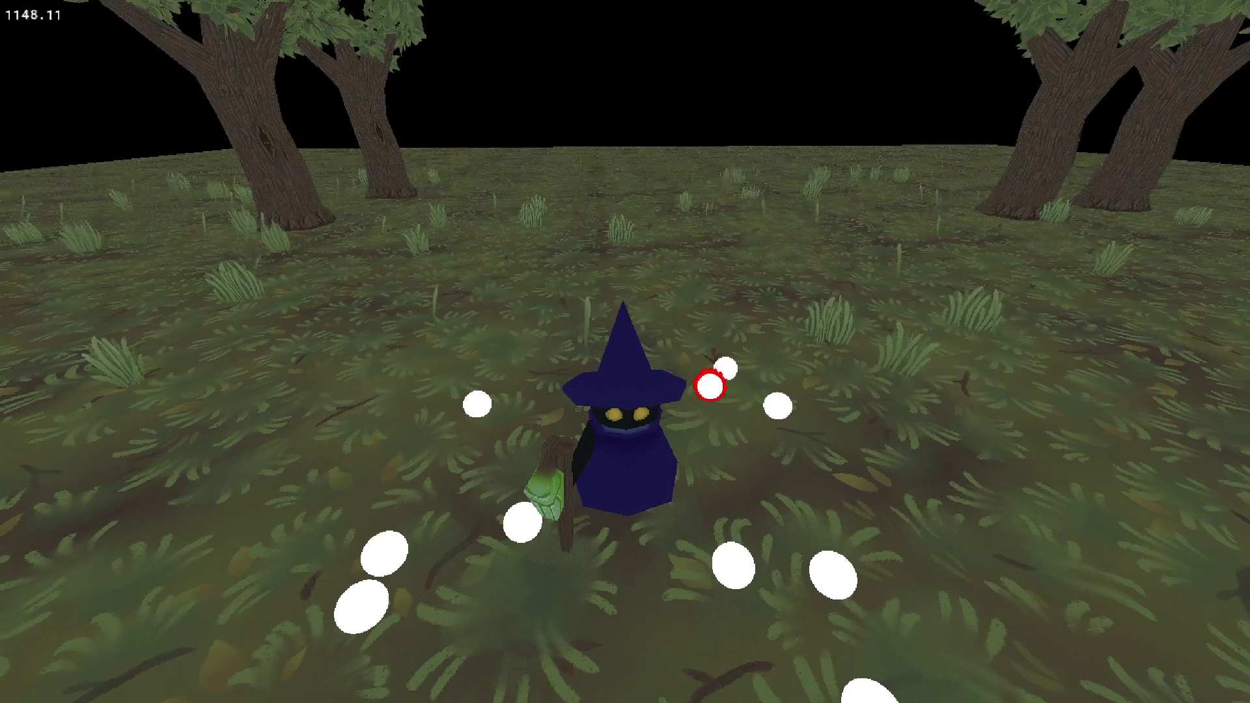
Change the 3 in the right arm's lengthdir offsets to 2.
key("Escape")
left_click_drag(1040, 426, 1061, 166)
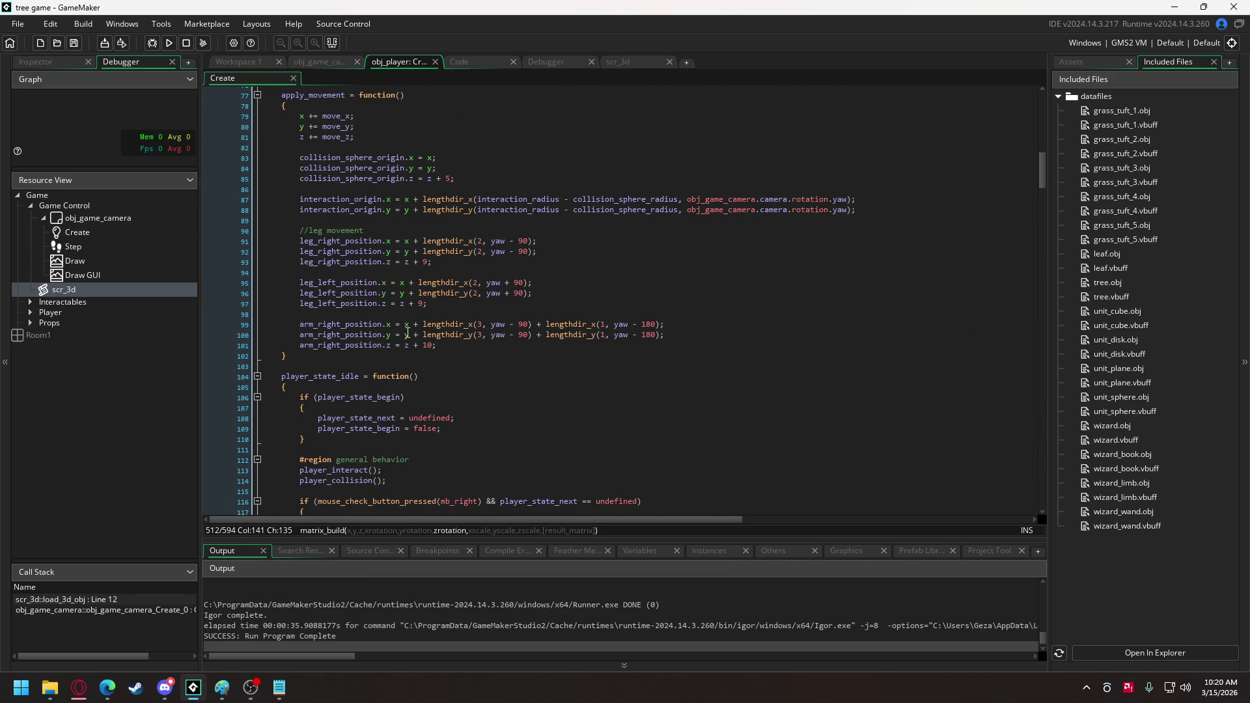
left_click(468, 324)
double_click(479, 335)
type("2")
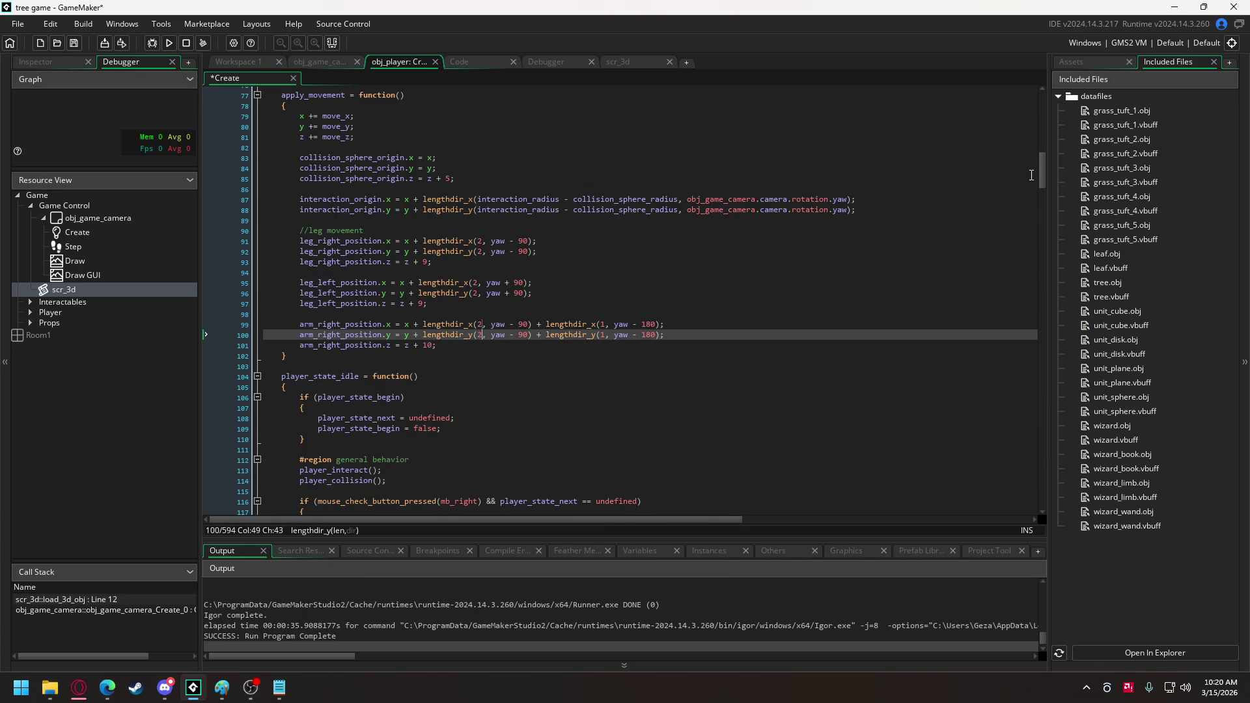
Set the staff rotation to yaw - 30 and test-run the wizard scene.
mouse_move(1041, 181)
left_mouse_down()
mouse_move(1043, 436)
mouse_move(1057, 443)
left_mouse_up()
left_click(896, 308)
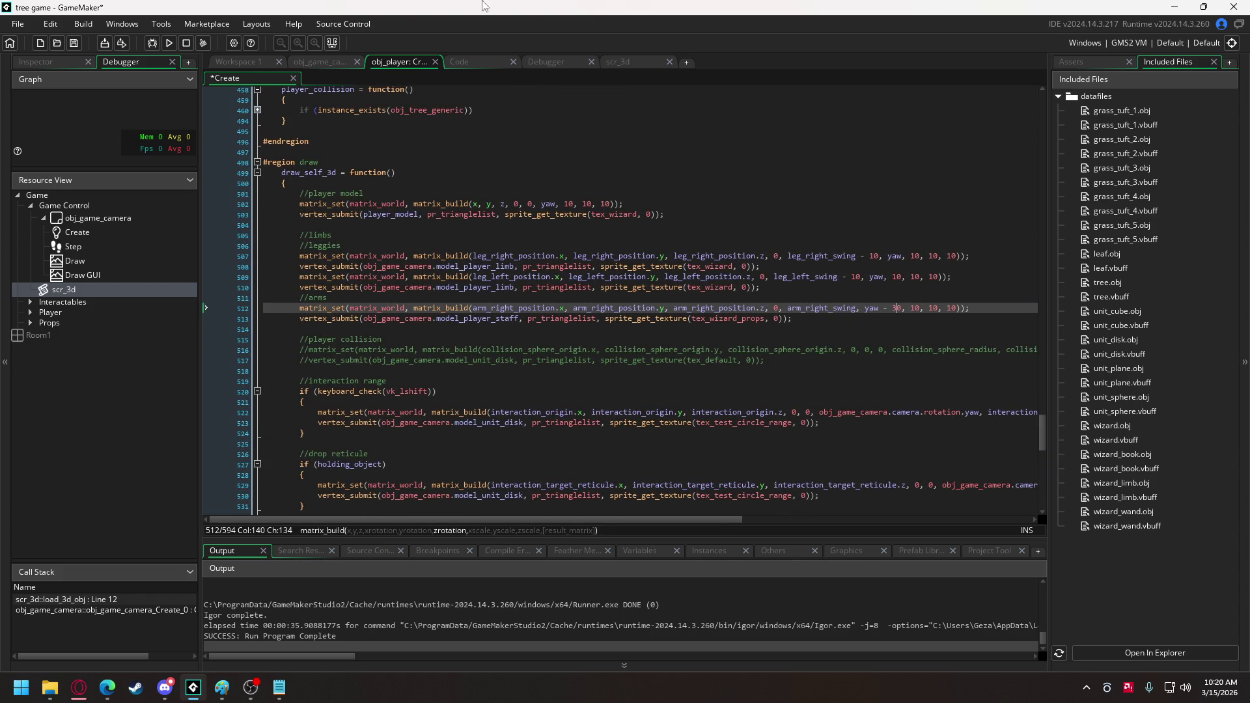
left_click(170, 44)
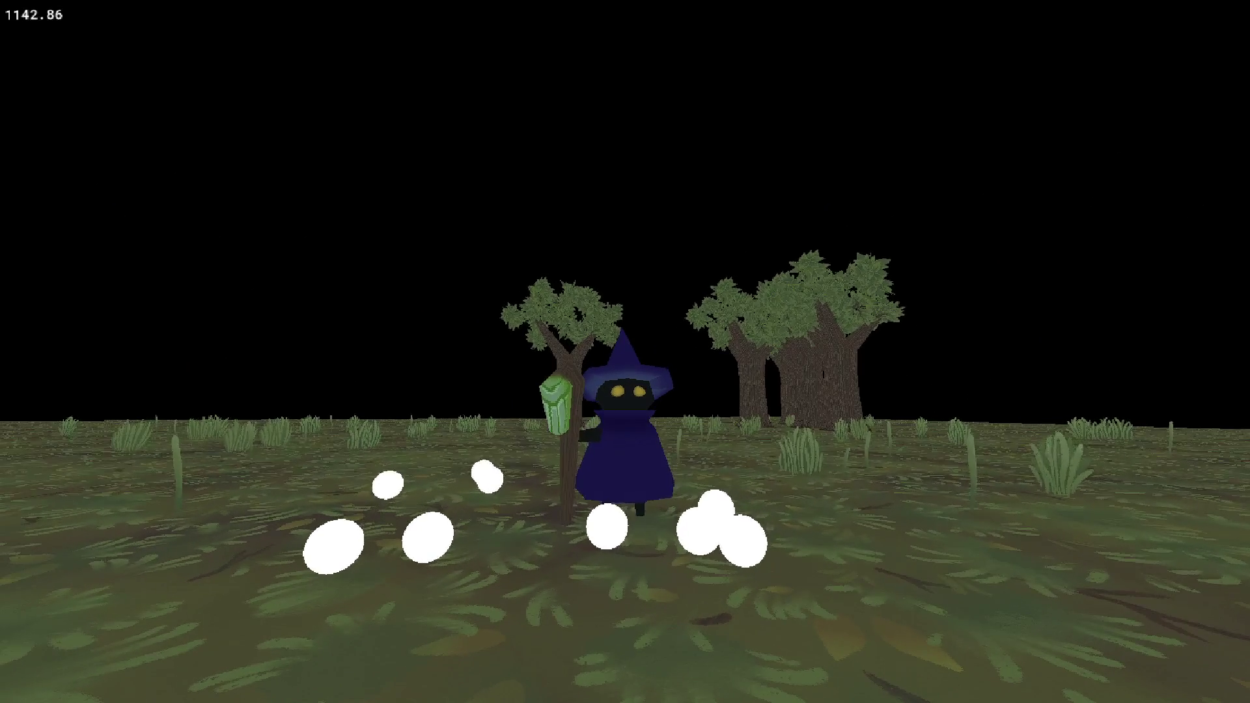
key("Escape")
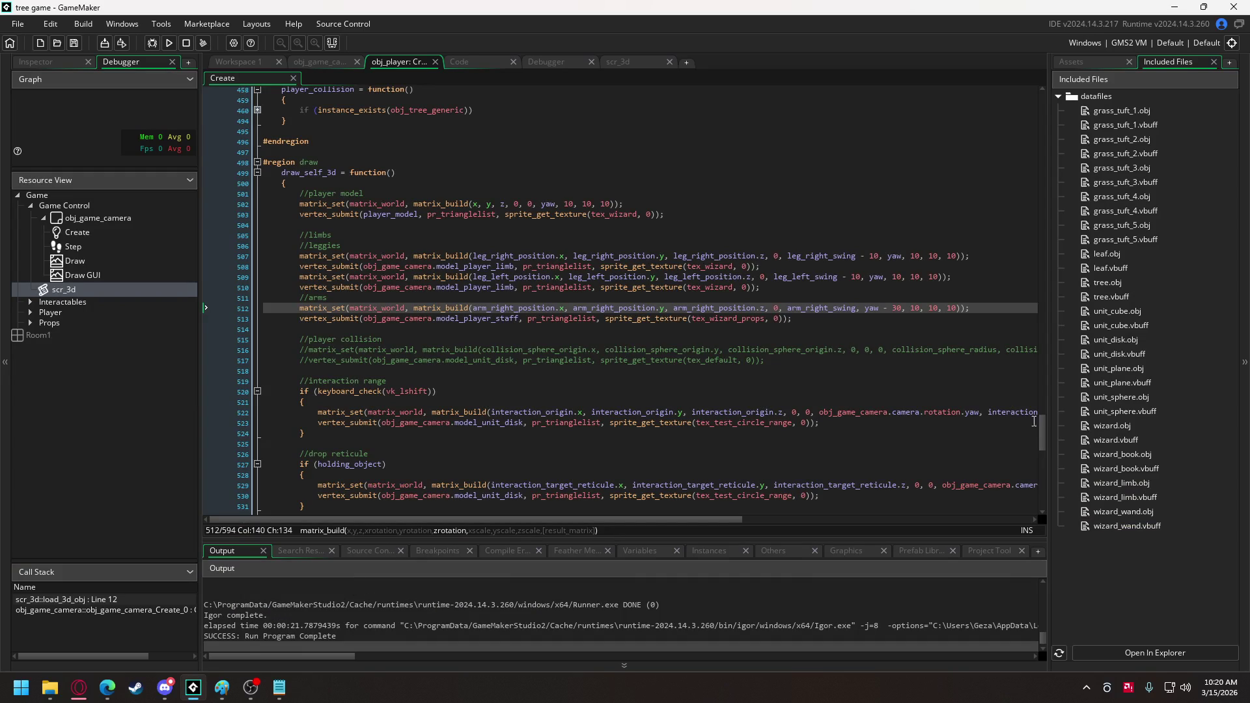
Scroll to arm_right_position.z in the Create event to adjust the staff arm's height.
left_click_drag(1046, 432, 1056, 166)
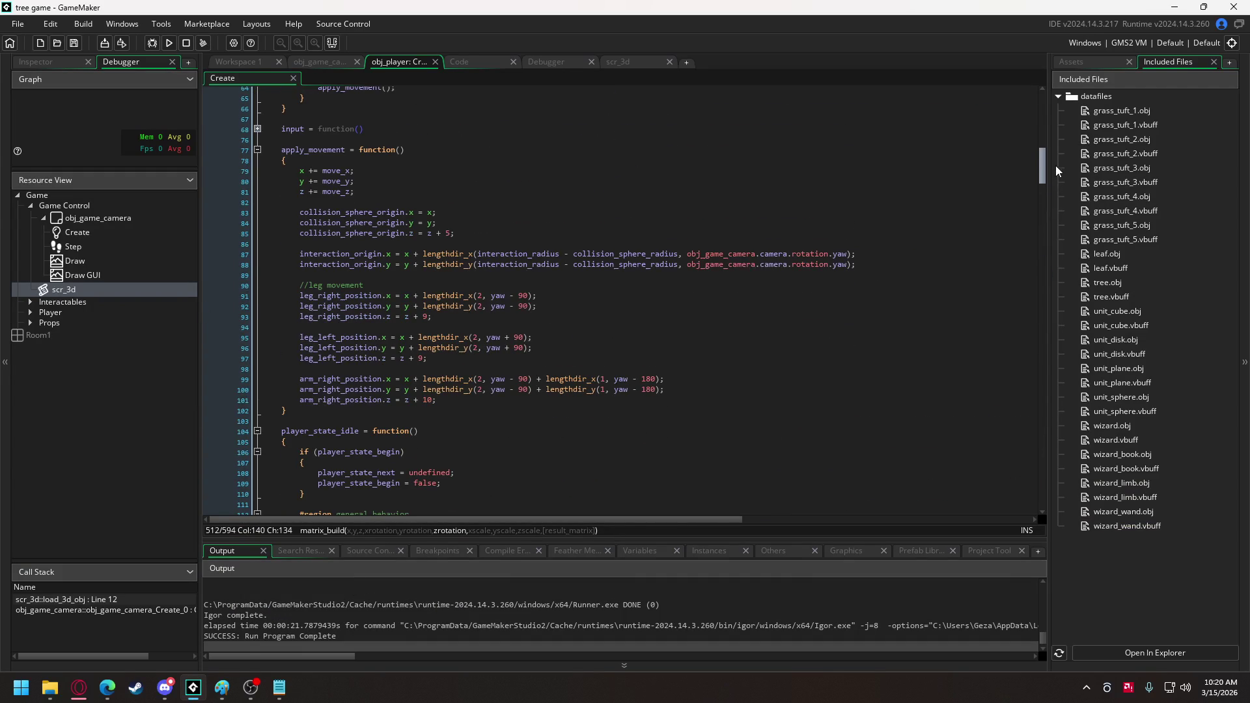
left_click(426, 401)
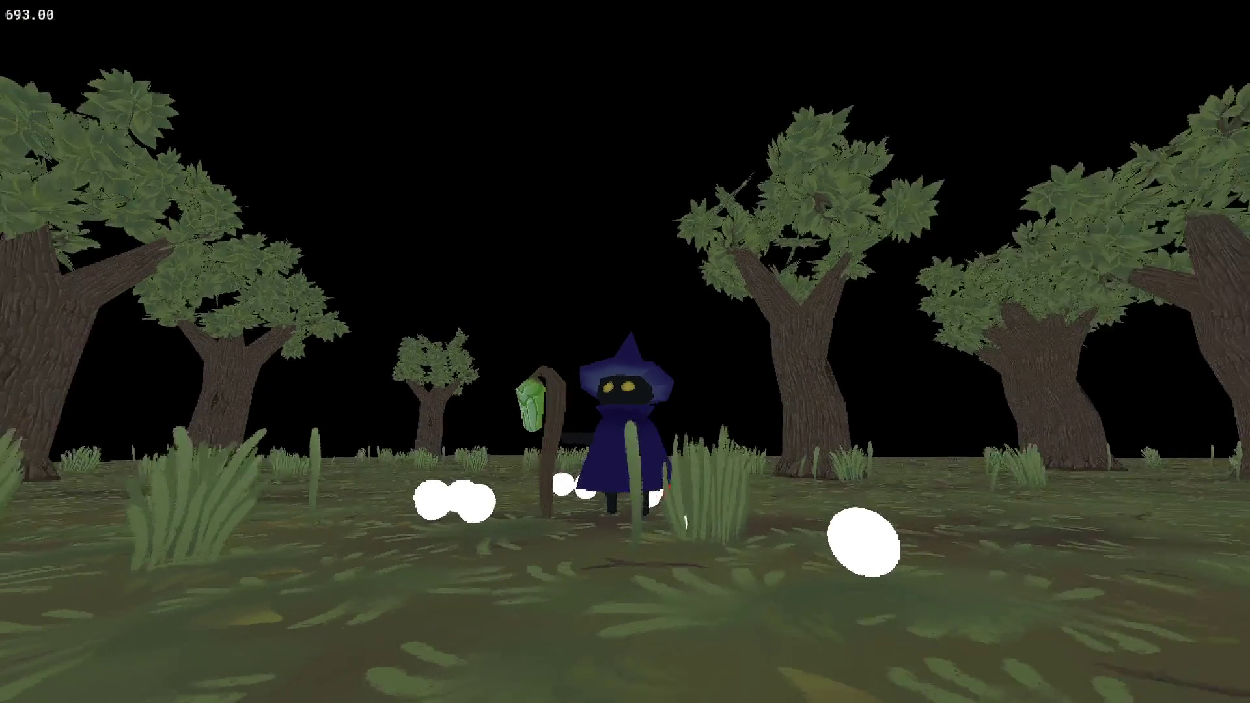
Walk the wizard through the trees with WASD and orbit the camera to inspect the staff.
key("w")
key("a")
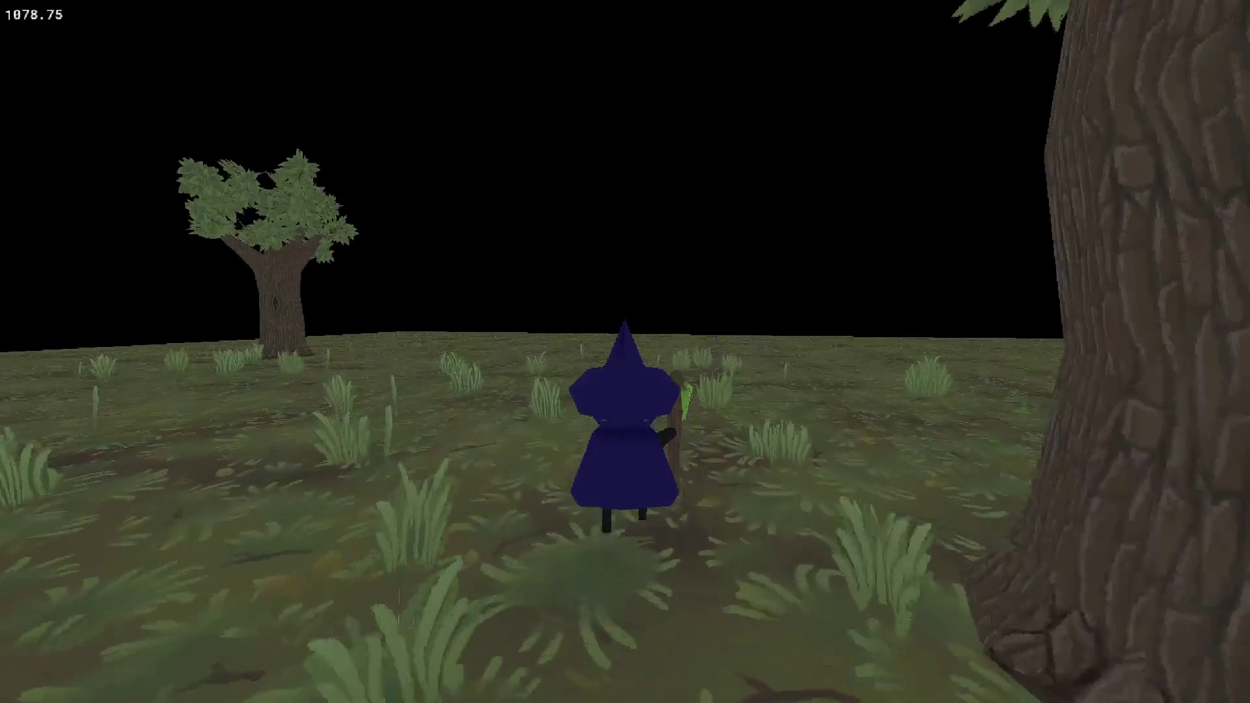
key("w")
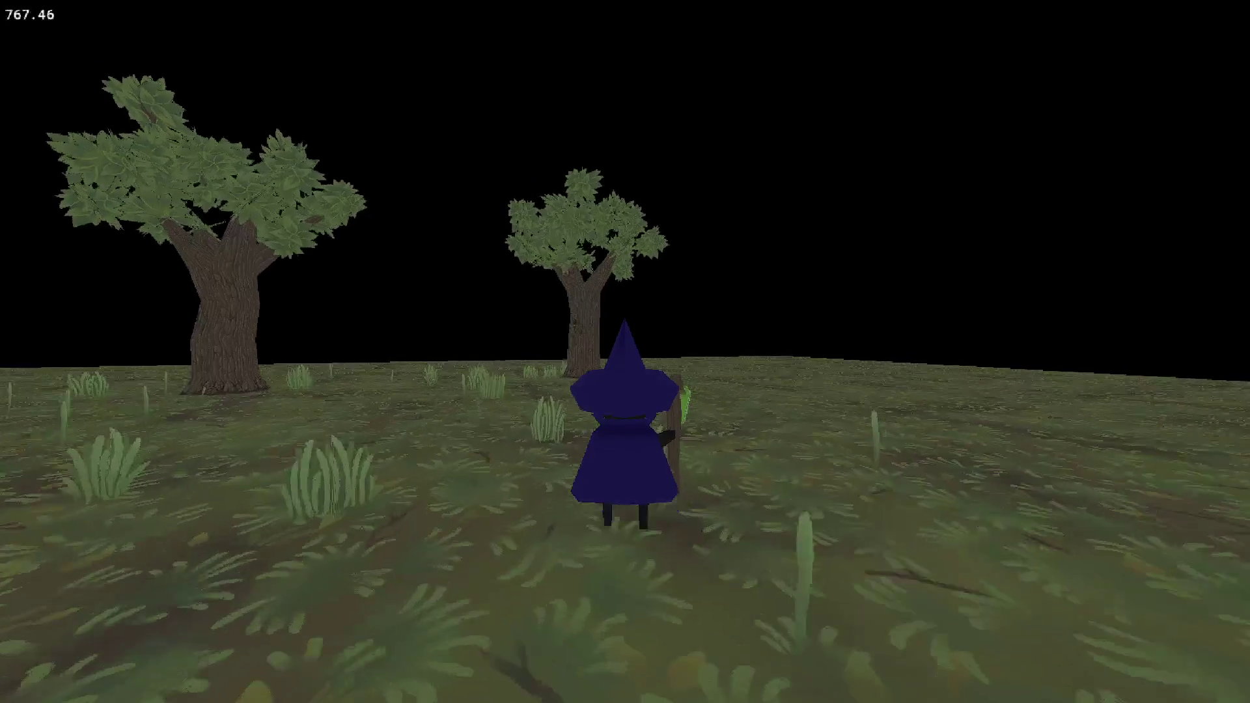
key("s")
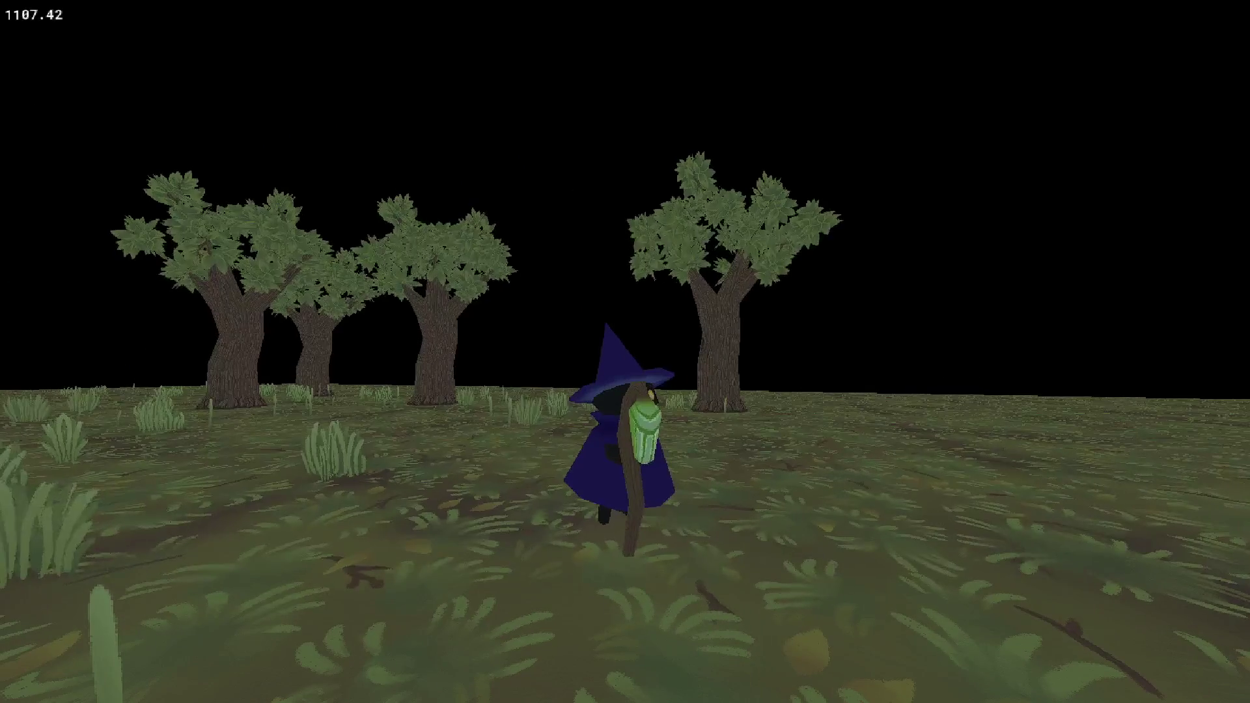
key("w")
key("a")
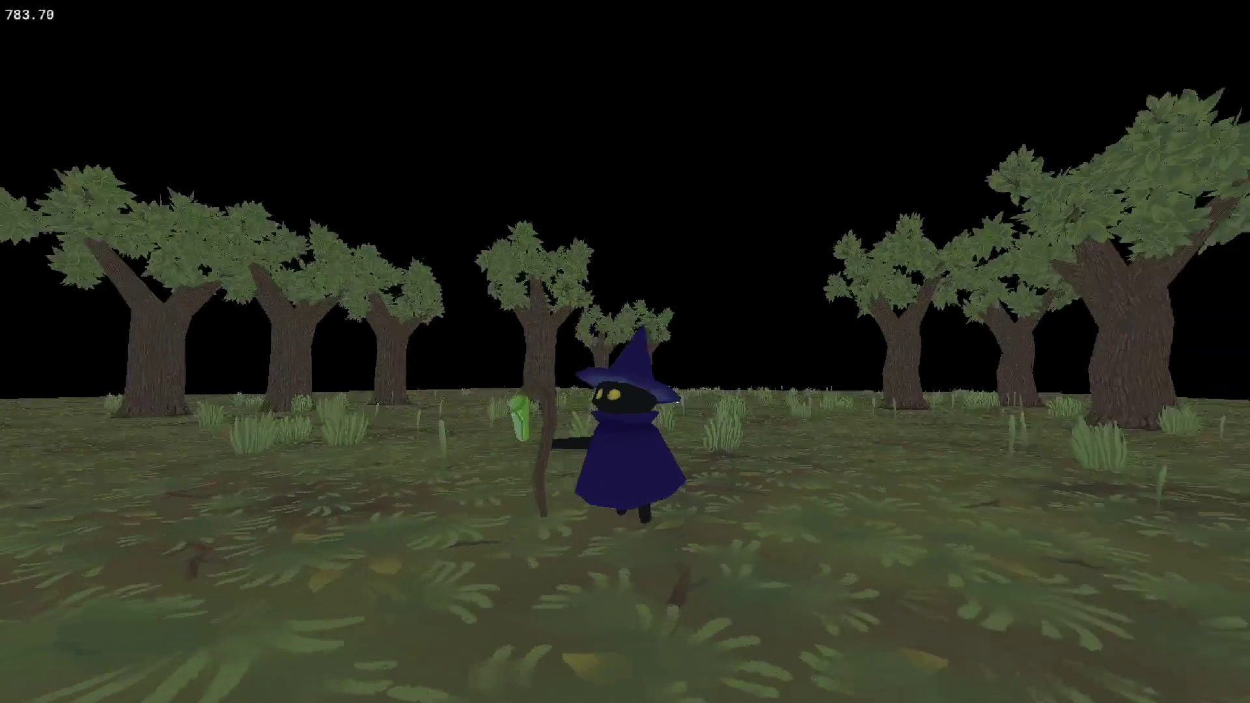
key("a")
key("a")
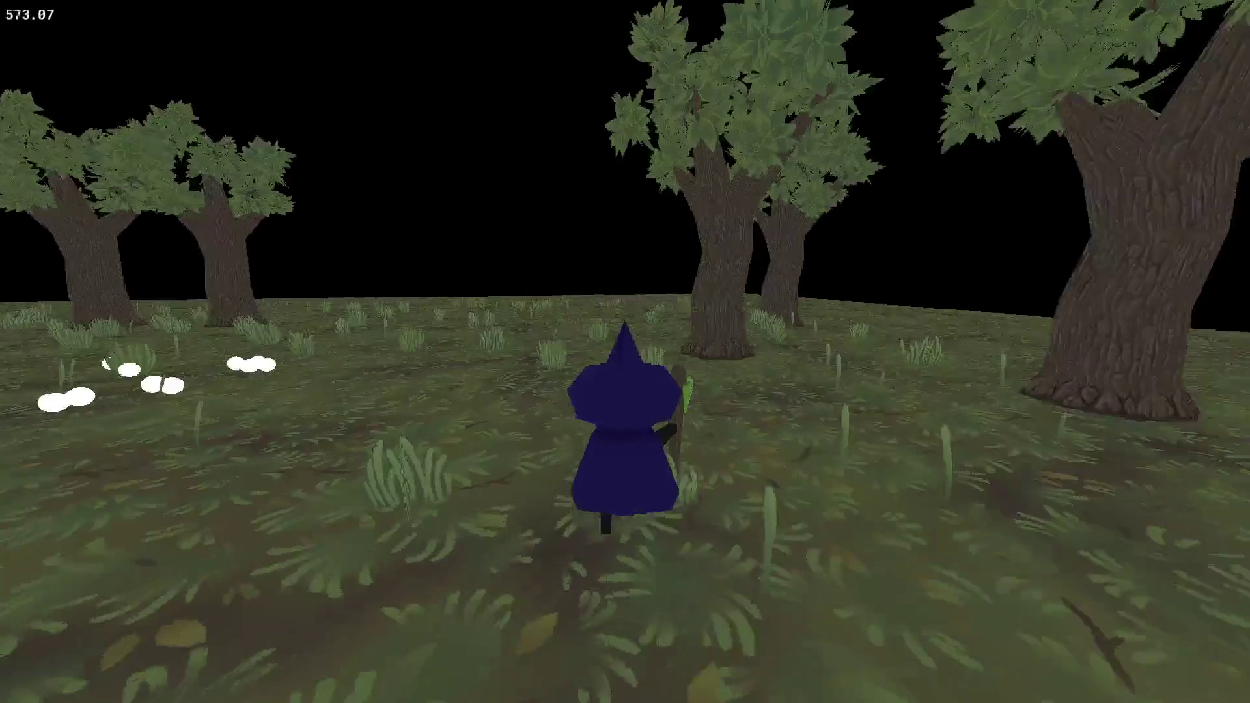
key("w")
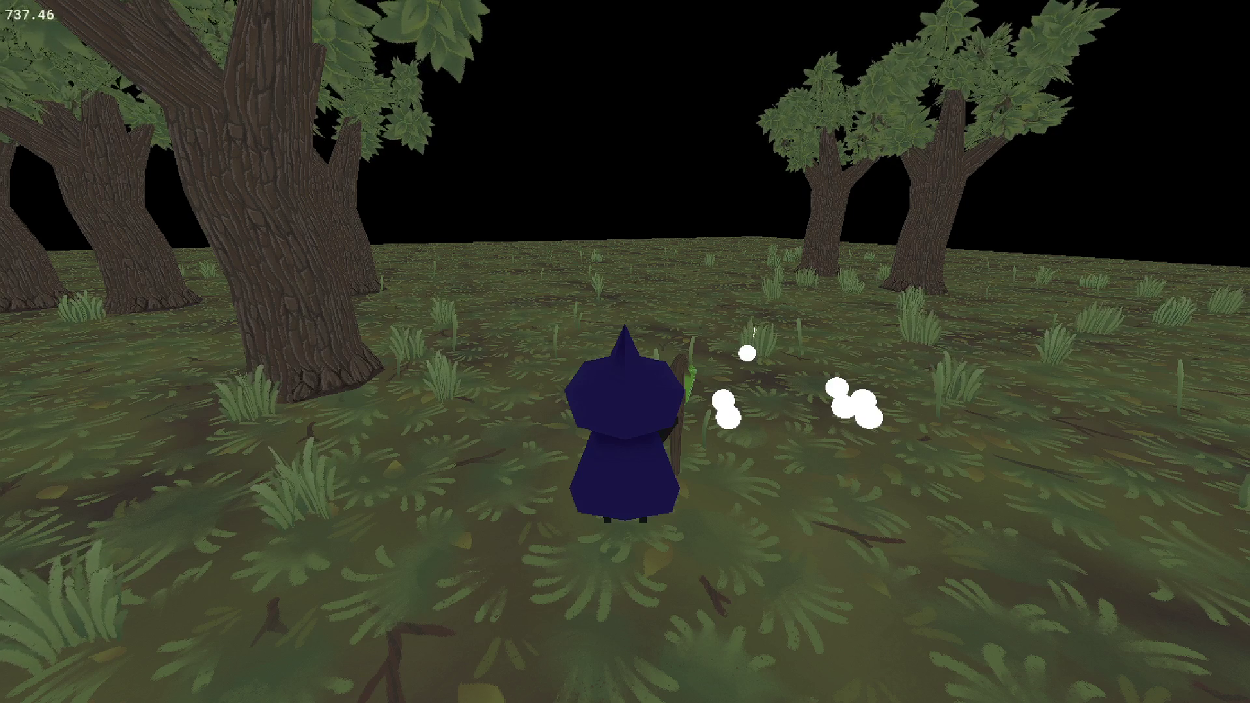
mouse_move(625, 352)
left_mouse_down()
mouse_move(639, 315)
mouse_move(617, 282)
mouse_move(625, 365)
mouse_move(690, 391)
mouse_move(651, 397)
mouse_move(677, 404)
mouse_move(608, 341)
mouse_move(625, 269)
mouse_move(634, 377)
mouse_move(623, 359)
left_mouse_up()
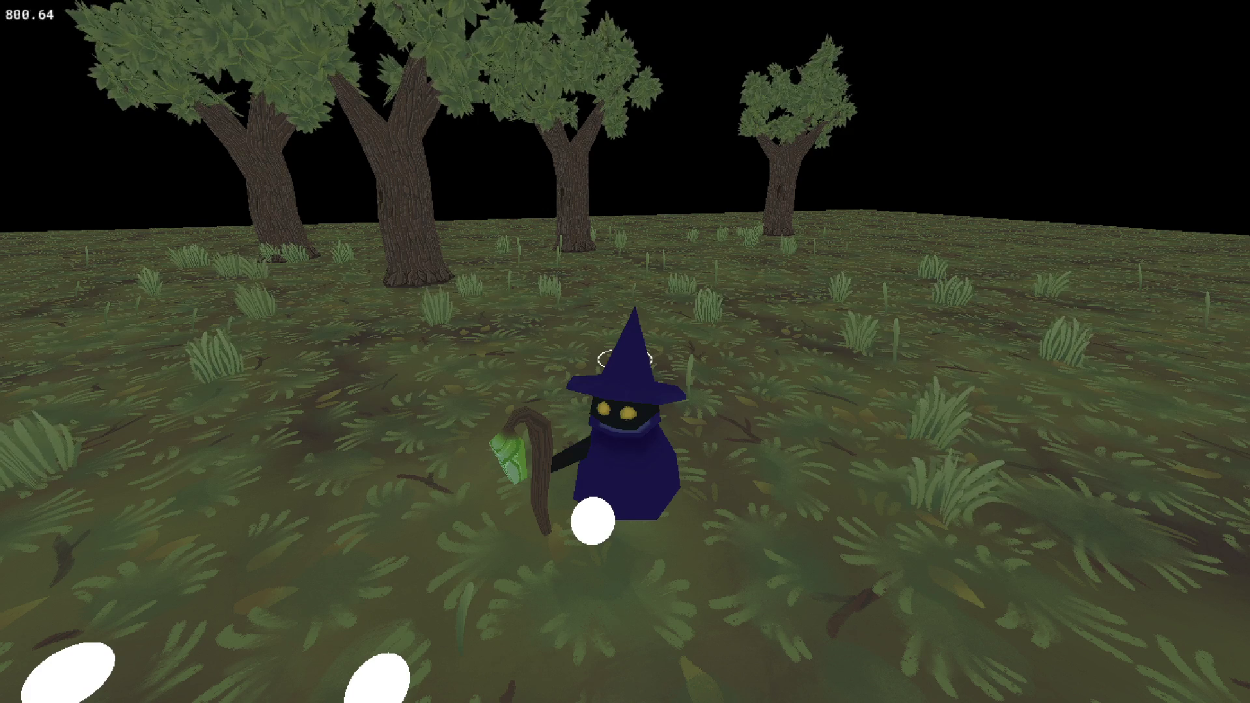
mouse_move(625, 359)
left_mouse_down()
mouse_move(619, 295)
mouse_move(627, 341)
mouse_move(677, 387)
mouse_move(586, 384)
mouse_move(716, 391)
mouse_move(508, 387)
mouse_move(554, 374)
mouse_move(456, 368)
mouse_move(495, 352)
left_mouse_up()
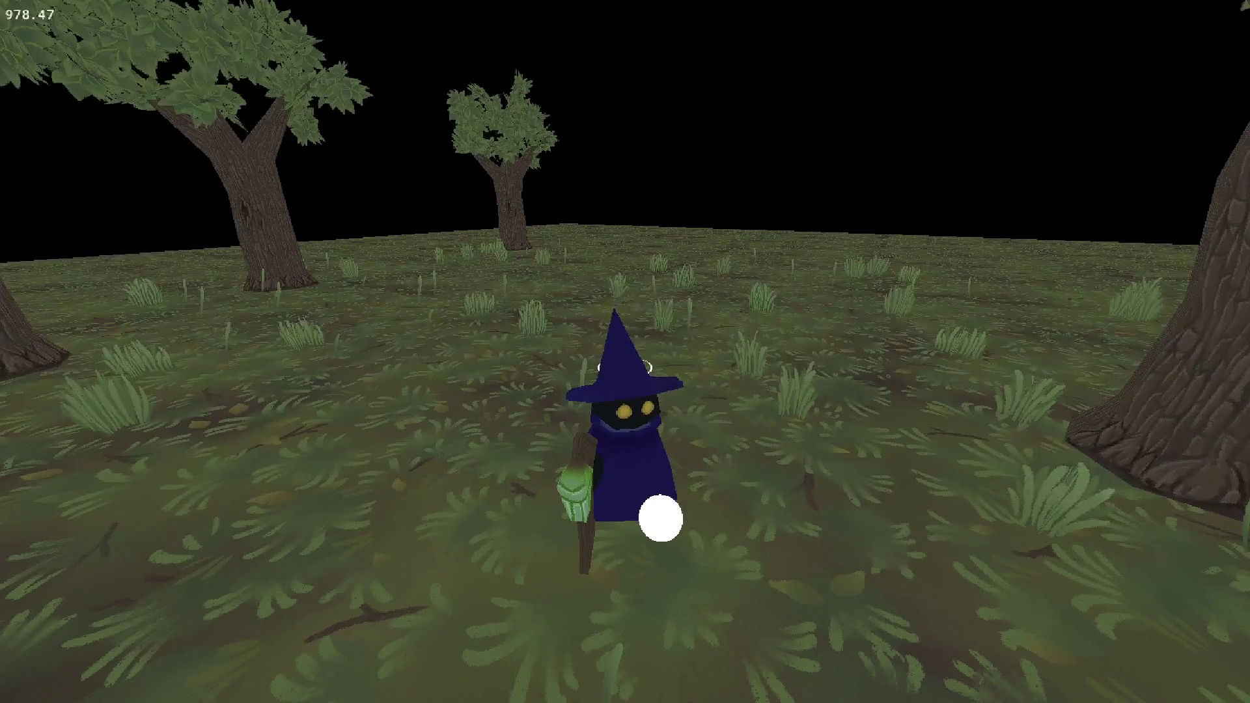
Explore the forest and cast with E to turn the floating orbs into a coloured cube.
left_click_drag(494, 352, 378, 335)
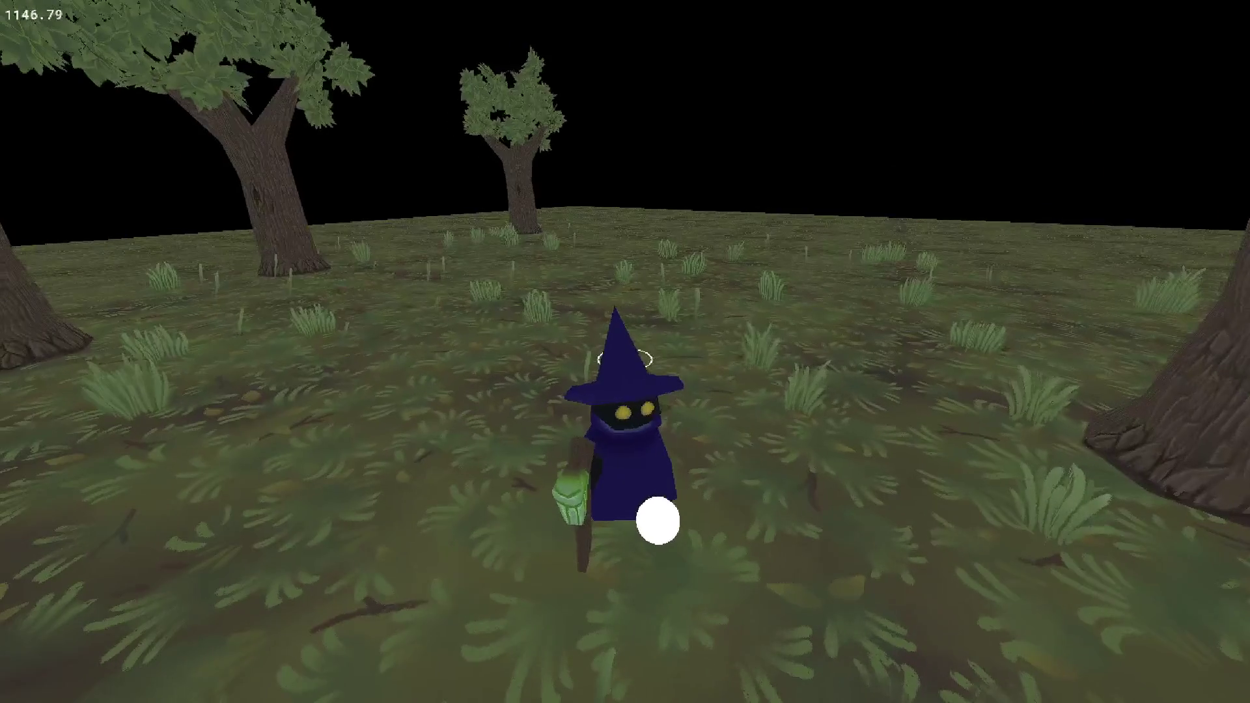
key("w")
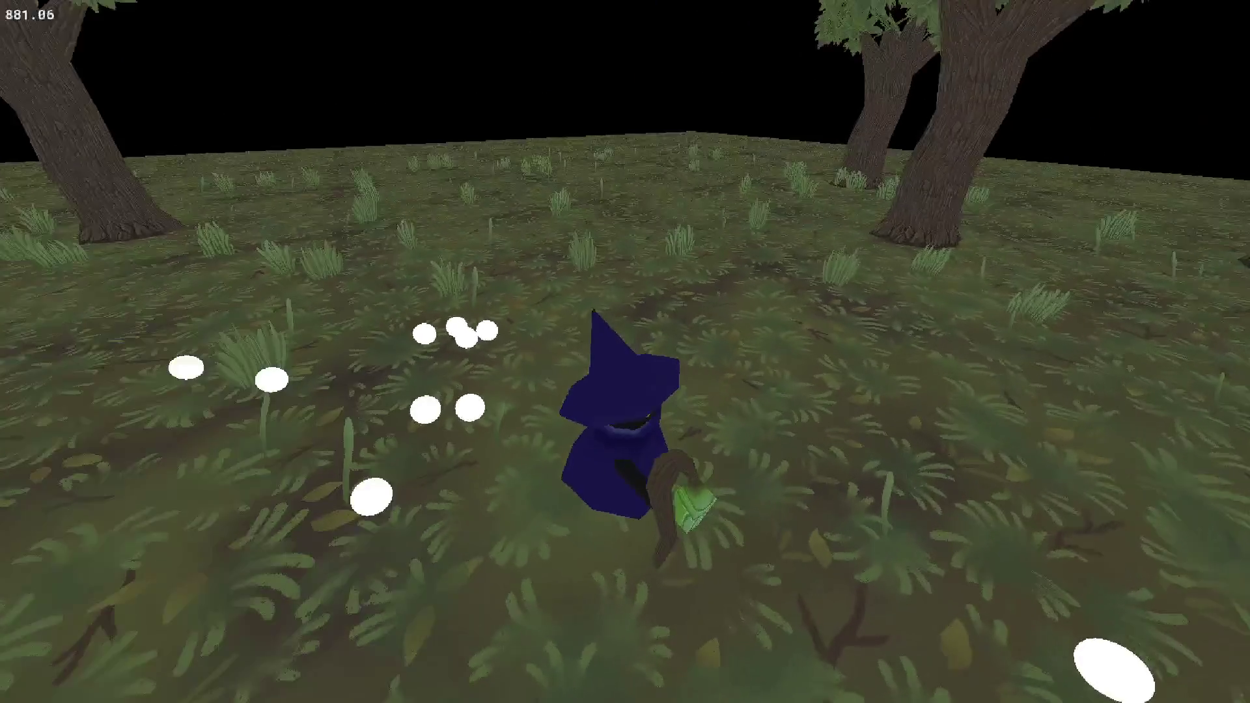
mouse_move(377, 335)
left_mouse_down()
mouse_move(495, 342)
mouse_move(456, 345)
mouse_move(456, 391)
mouse_move(456, 299)
mouse_move(456, 319)
mouse_move(423, 279)
mouse_move(781, 280)
left_mouse_up()
key("e")
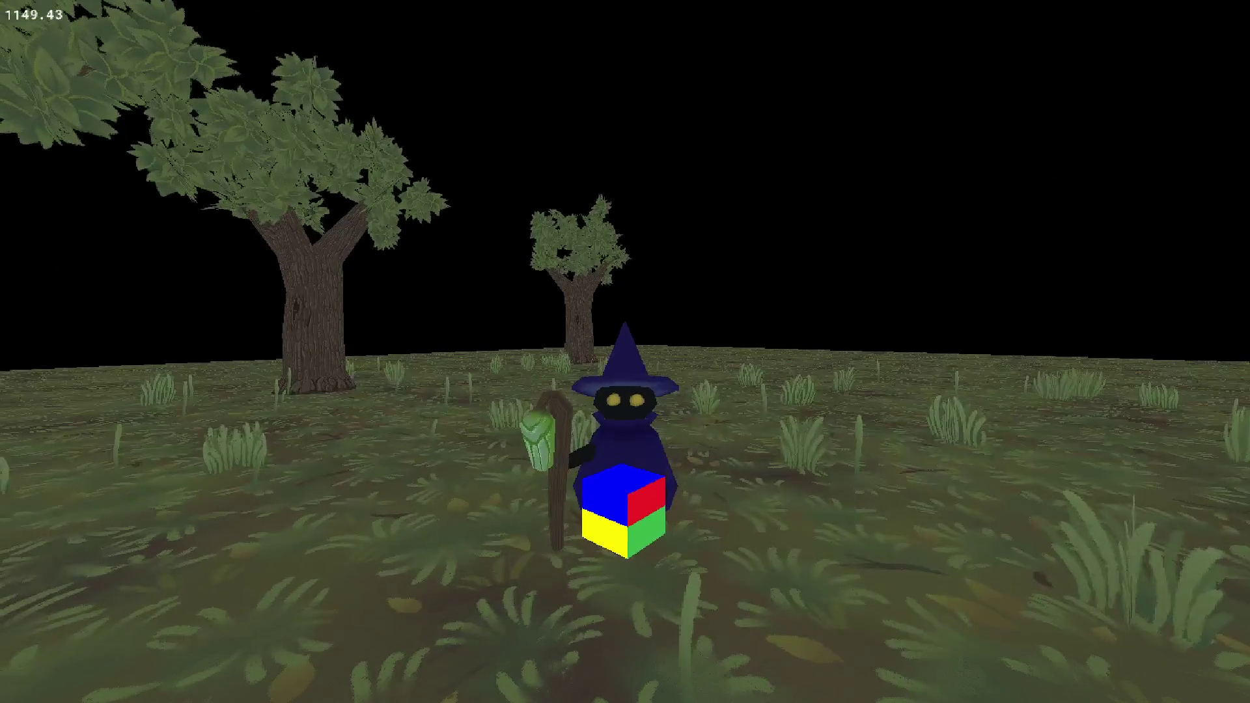
key("w")
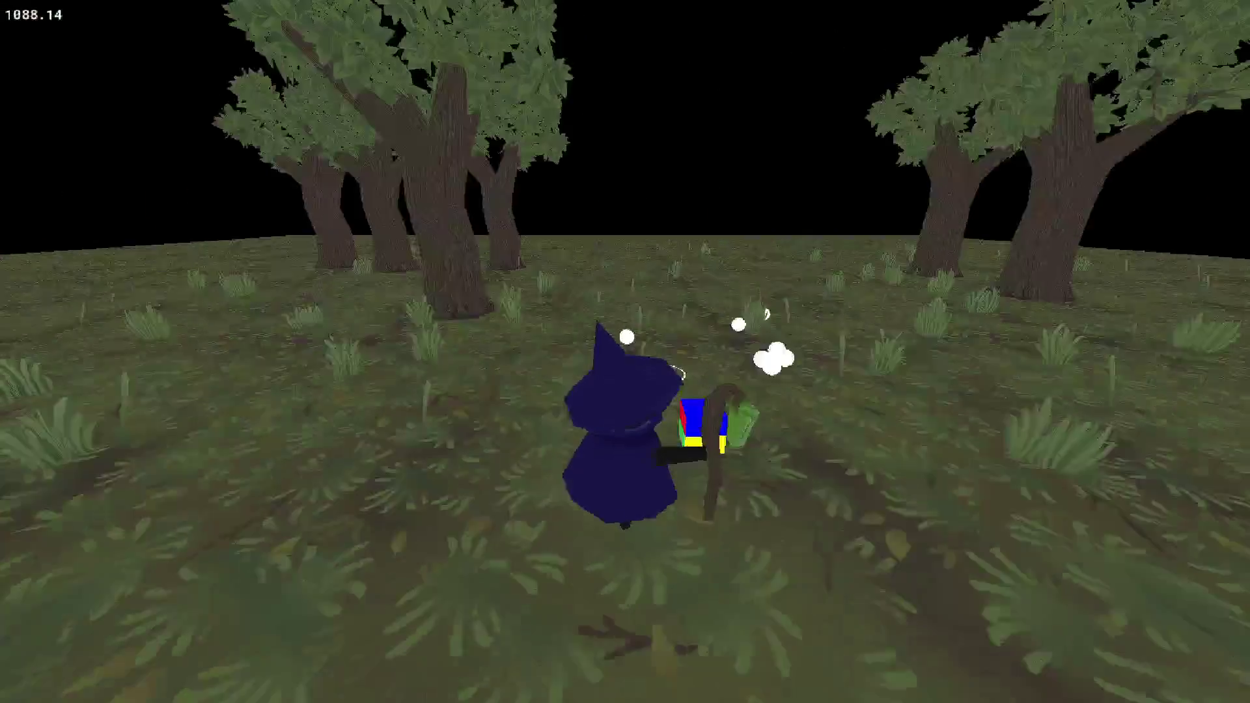
mouse_move(625, 281)
left_mouse_down()
mouse_move(912, 281)
mouse_move(912, 188)
mouse_move(625, 456)
mouse_move(560, 456)
mouse_move(846, 455)
left_mouse_up()
Make line 151's yaw subtract 90 * movement_sideways from the camera yaw, then run.
key("Escape")
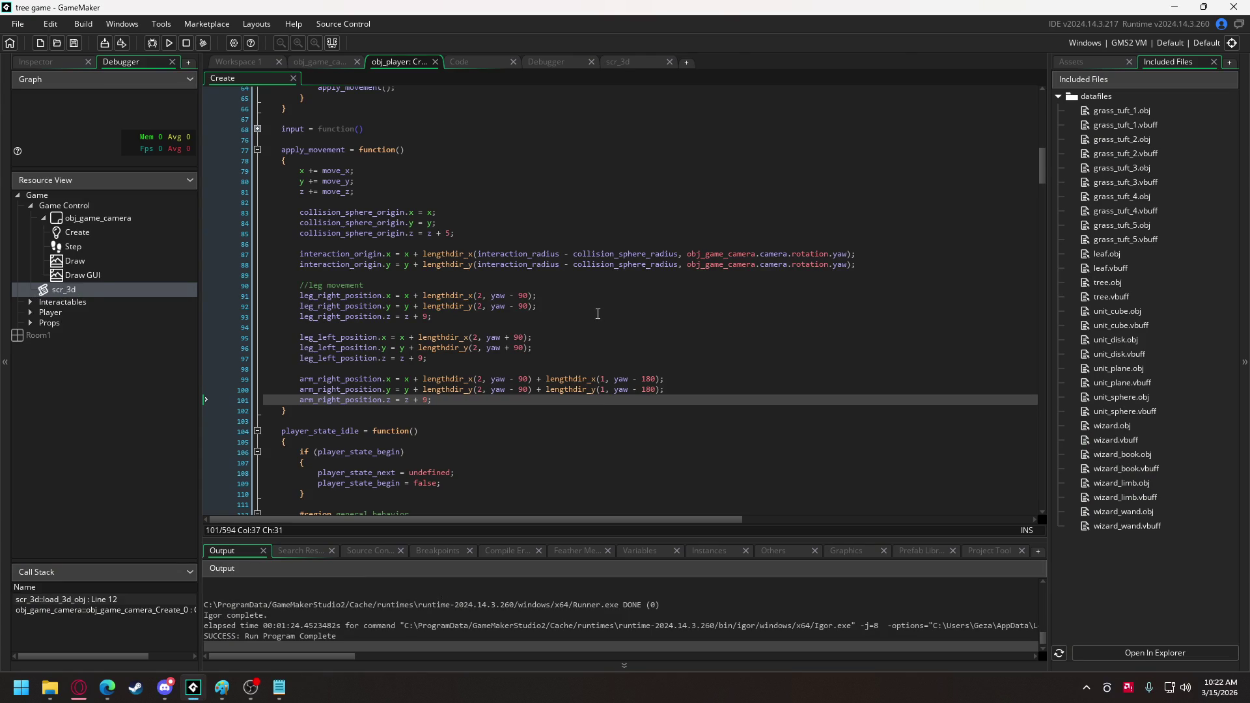
scroll(598, 314, "down", 20)
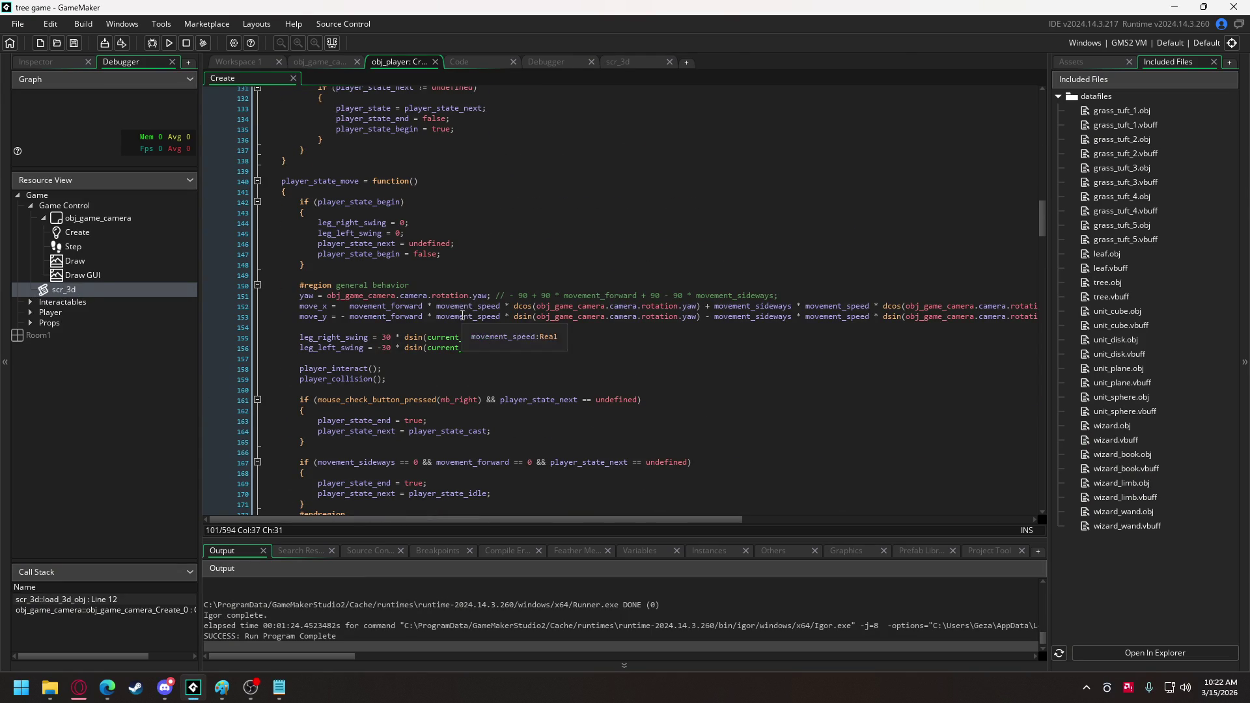
left_click(489, 297)
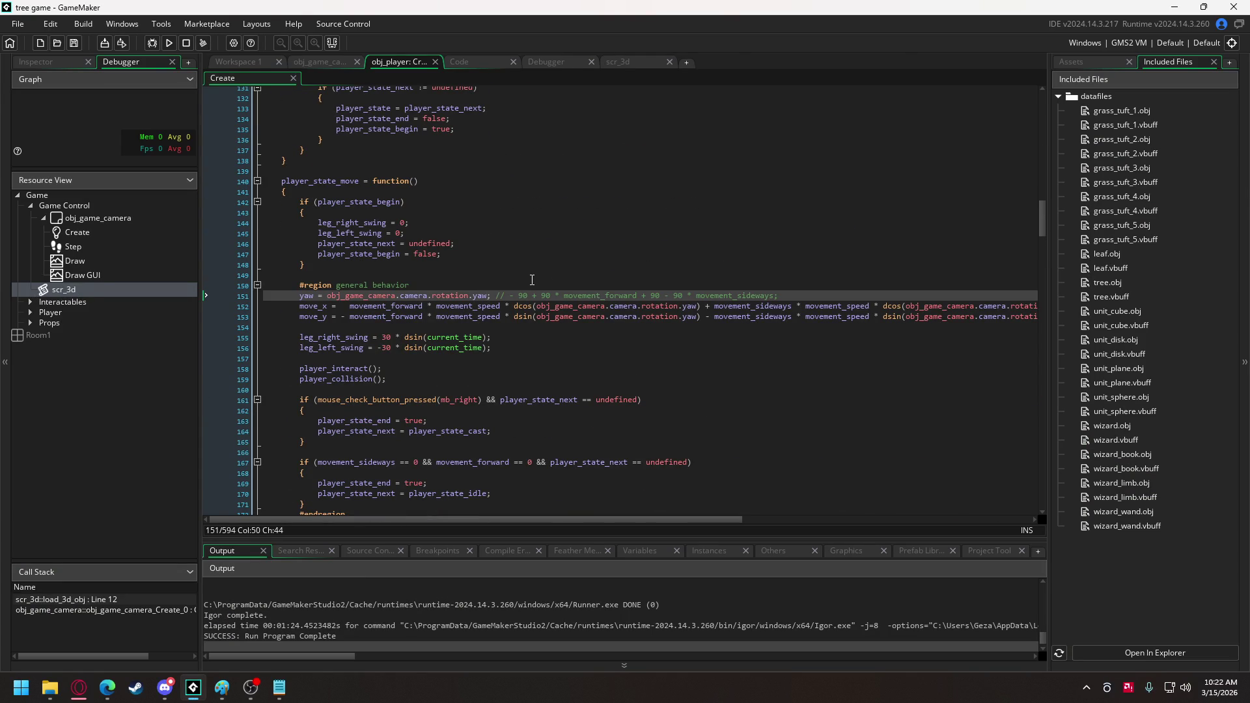
type("+")
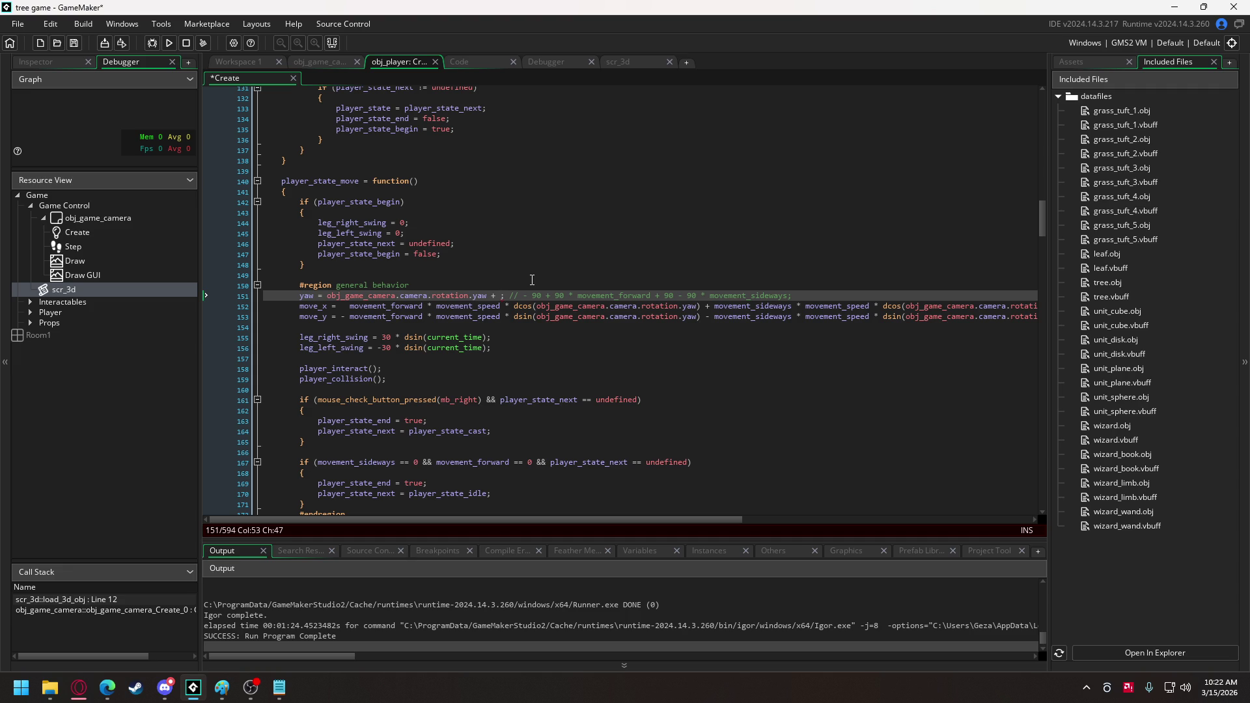
key("BackSpace")
key("BackSpace")
type("- 90 ")
type("* ")
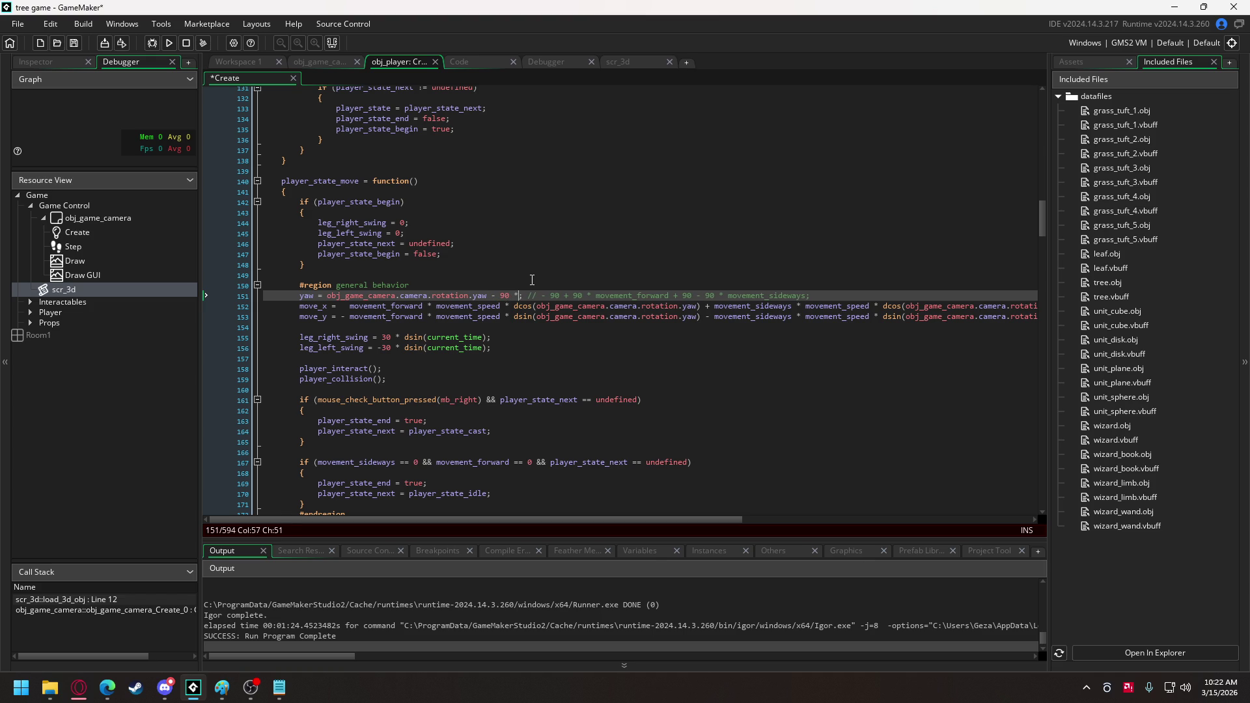
type("mo")
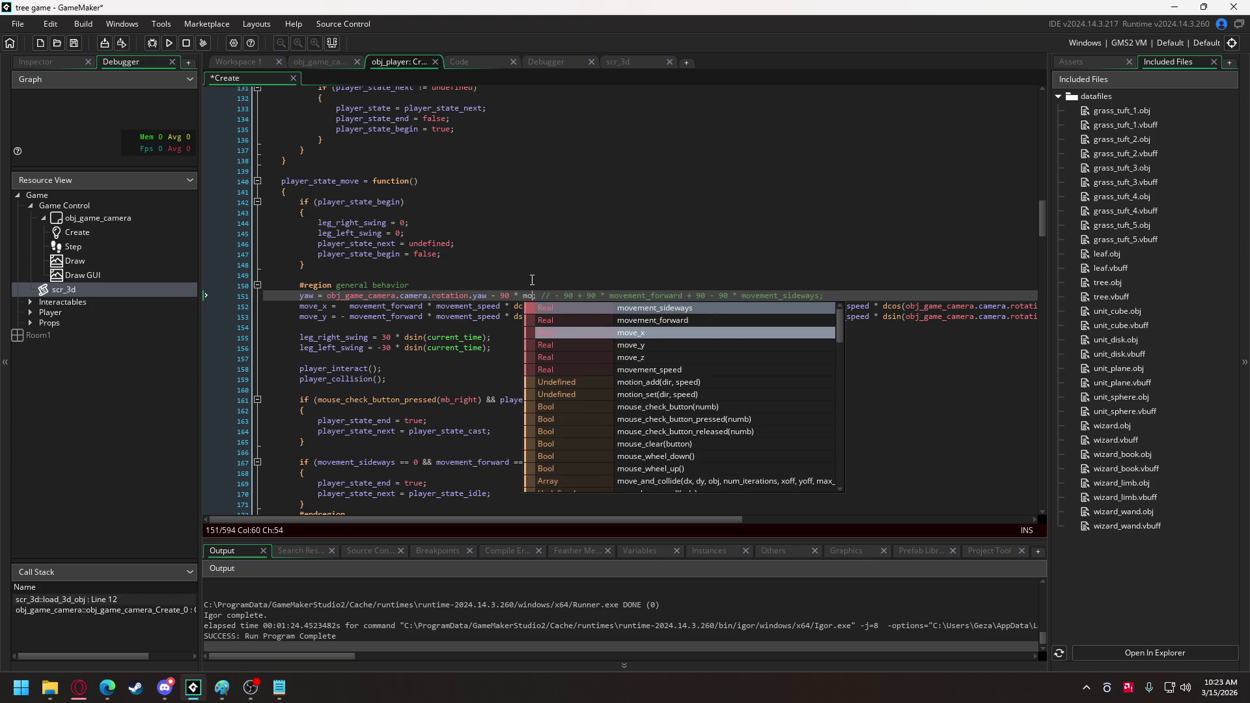
key("Up")
key("Up")
key("Return")
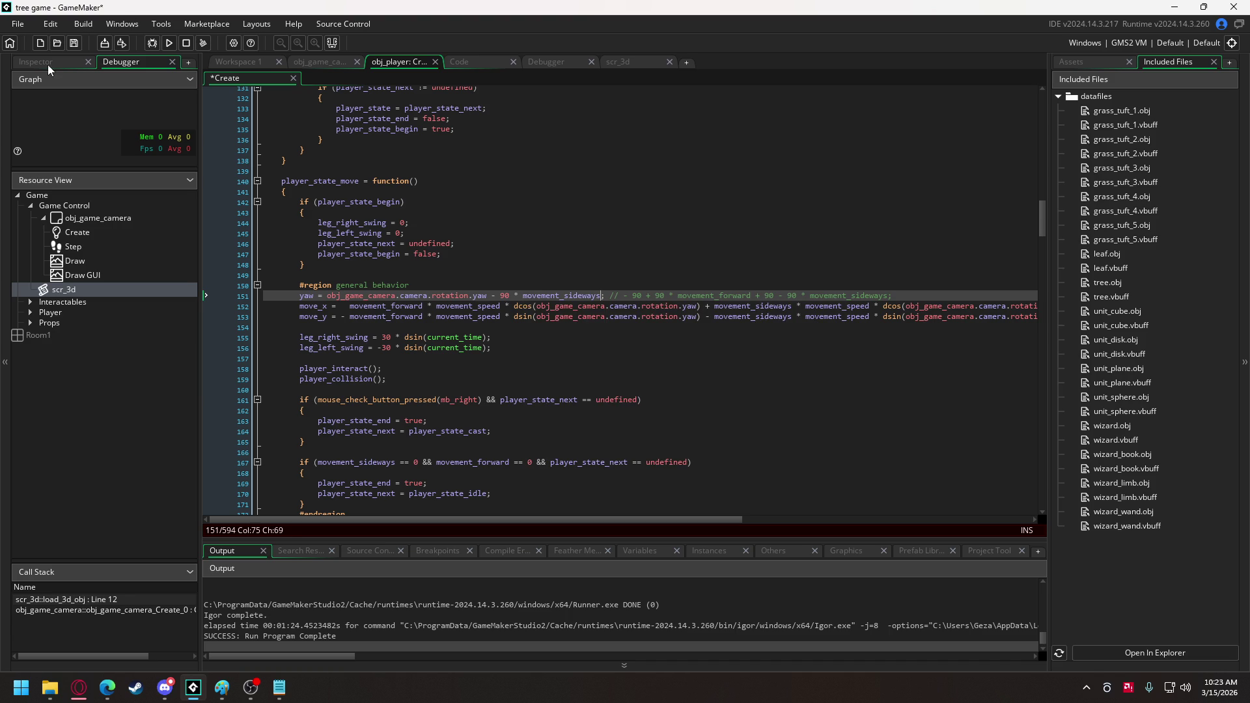
left_click(169, 43)
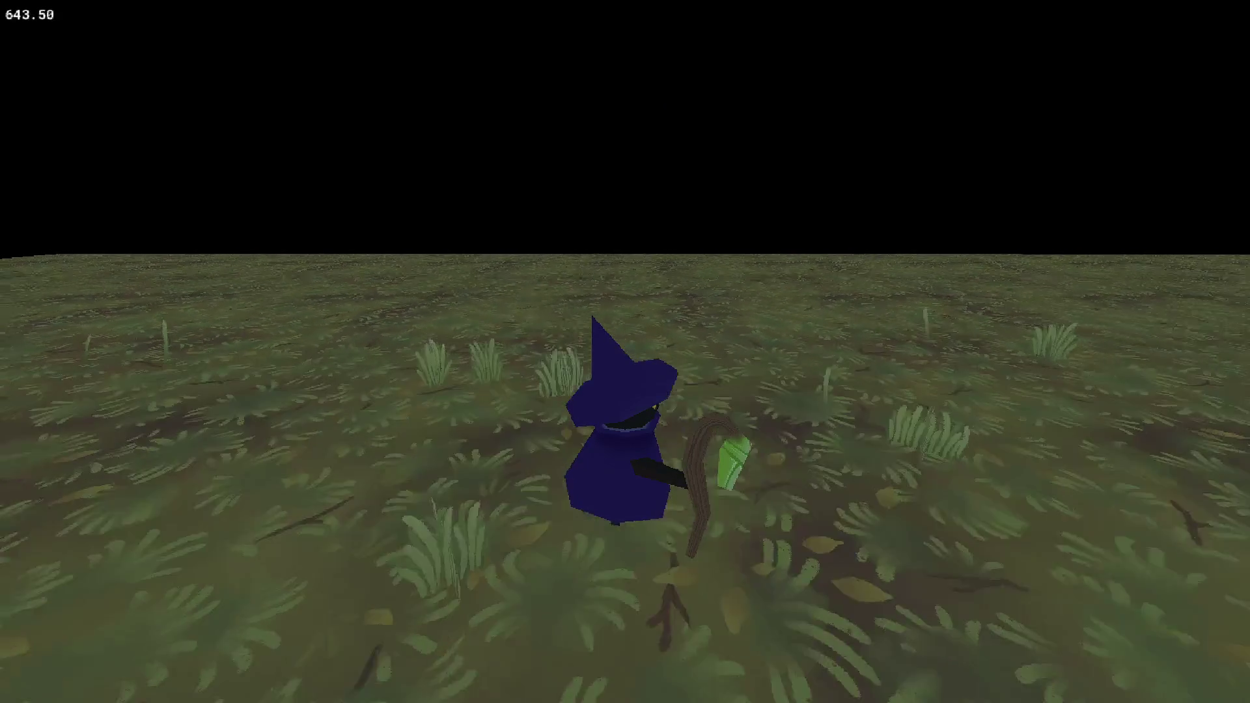
Close the game after checking the wizard's new facing.
key("Escape")
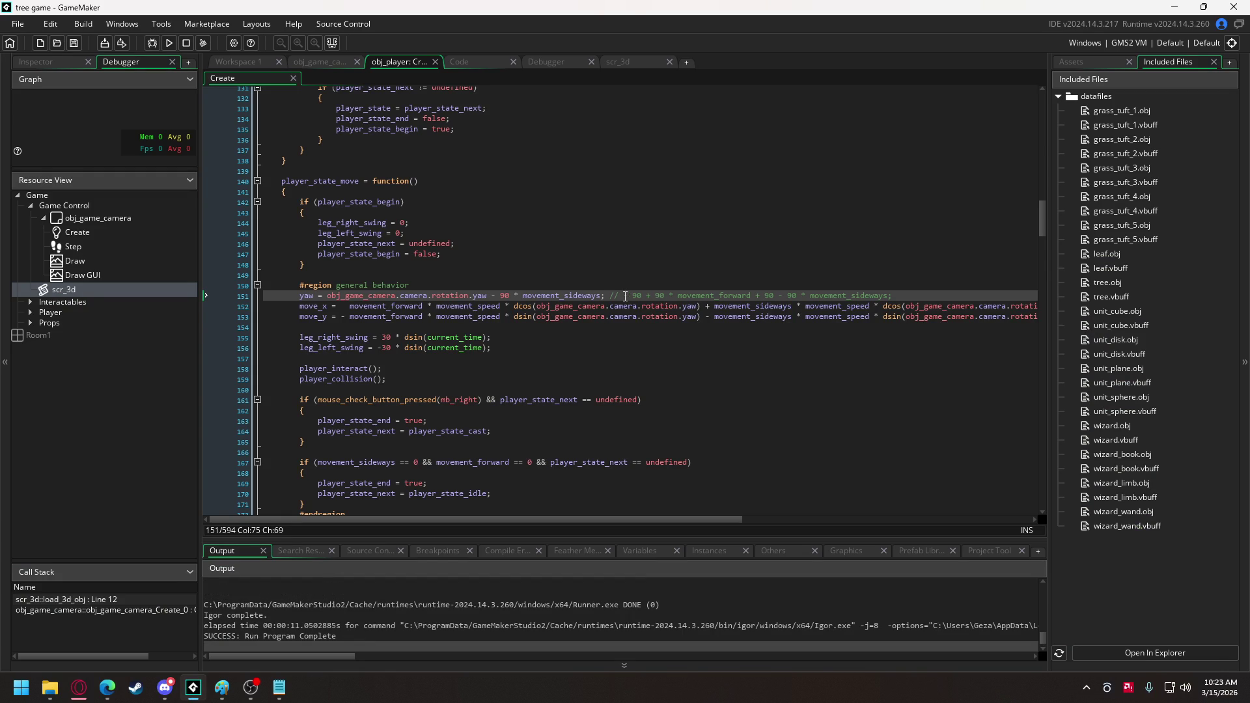
Append + 45 * movement_forward to the yaw line, run the game and walk right.
type("+ ")
type("45 * move")
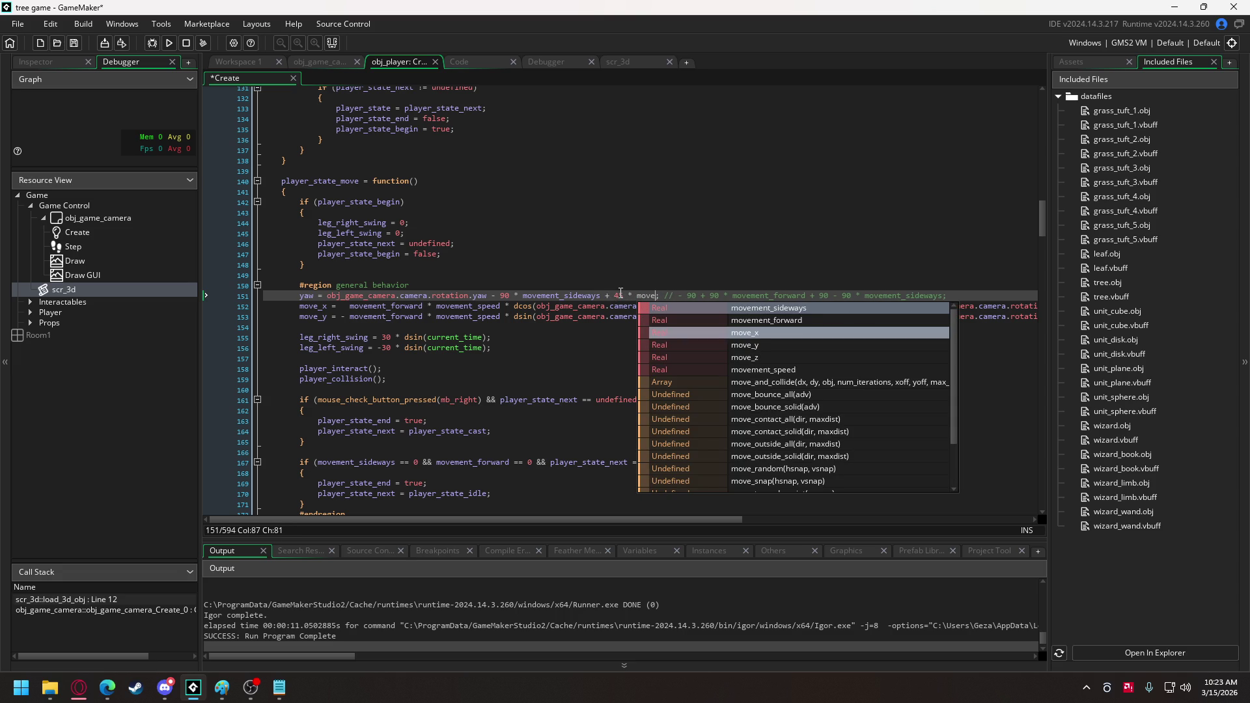
key("Up")
key("Return")
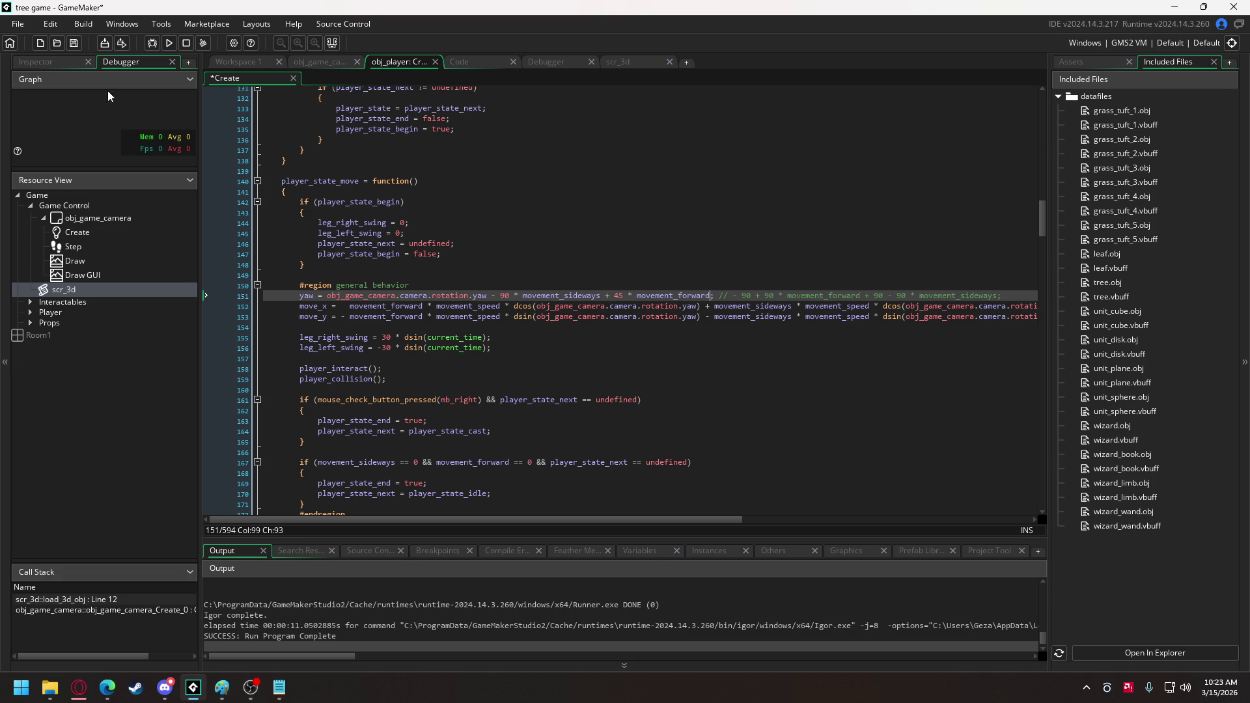
left_click(170, 46)
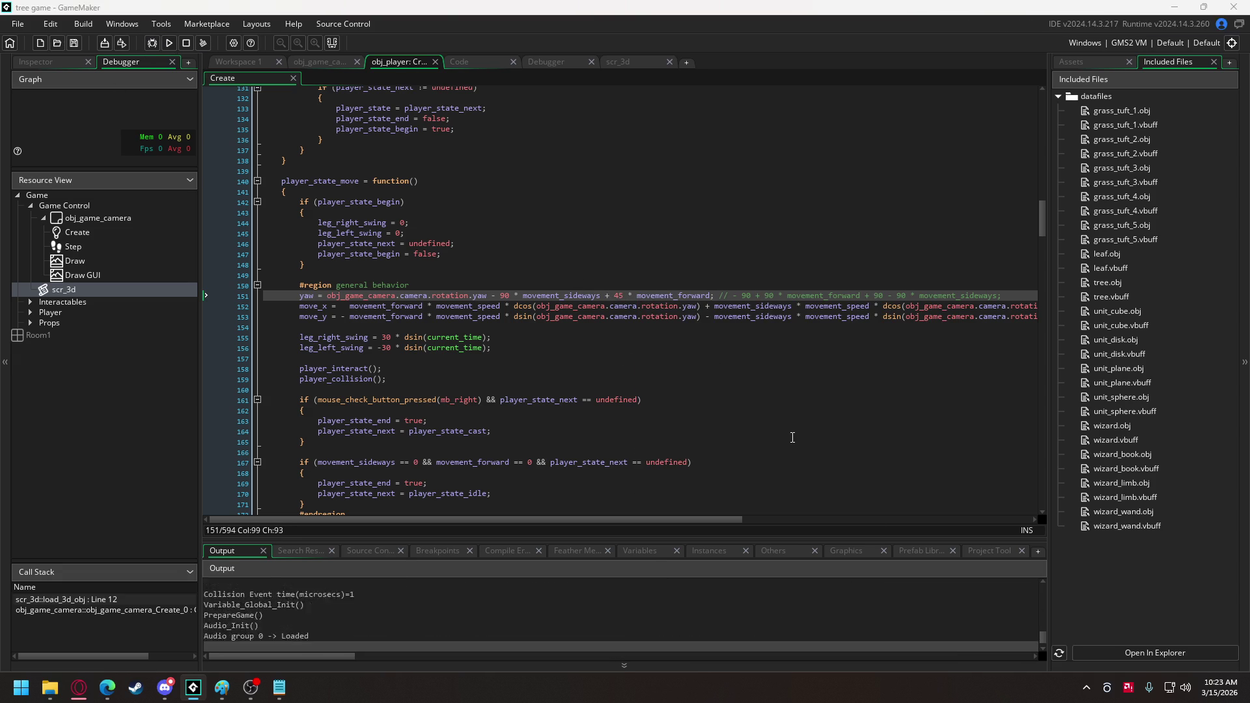
key("d")
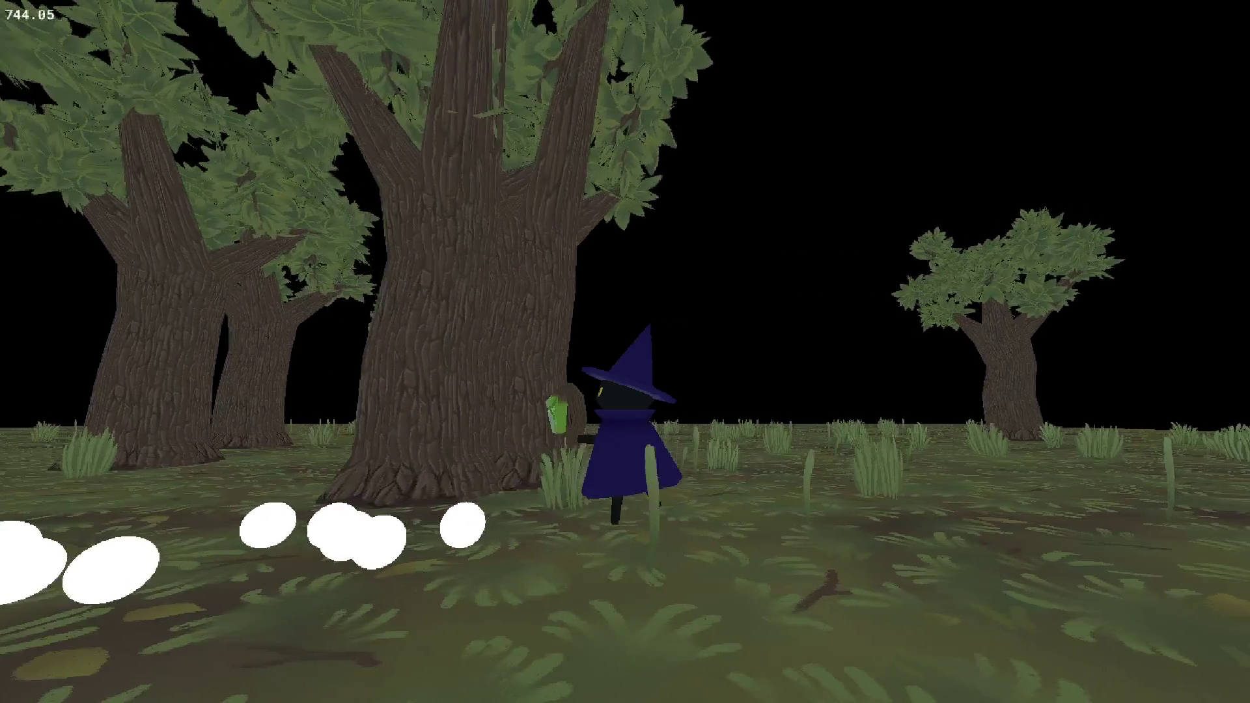
key("w")
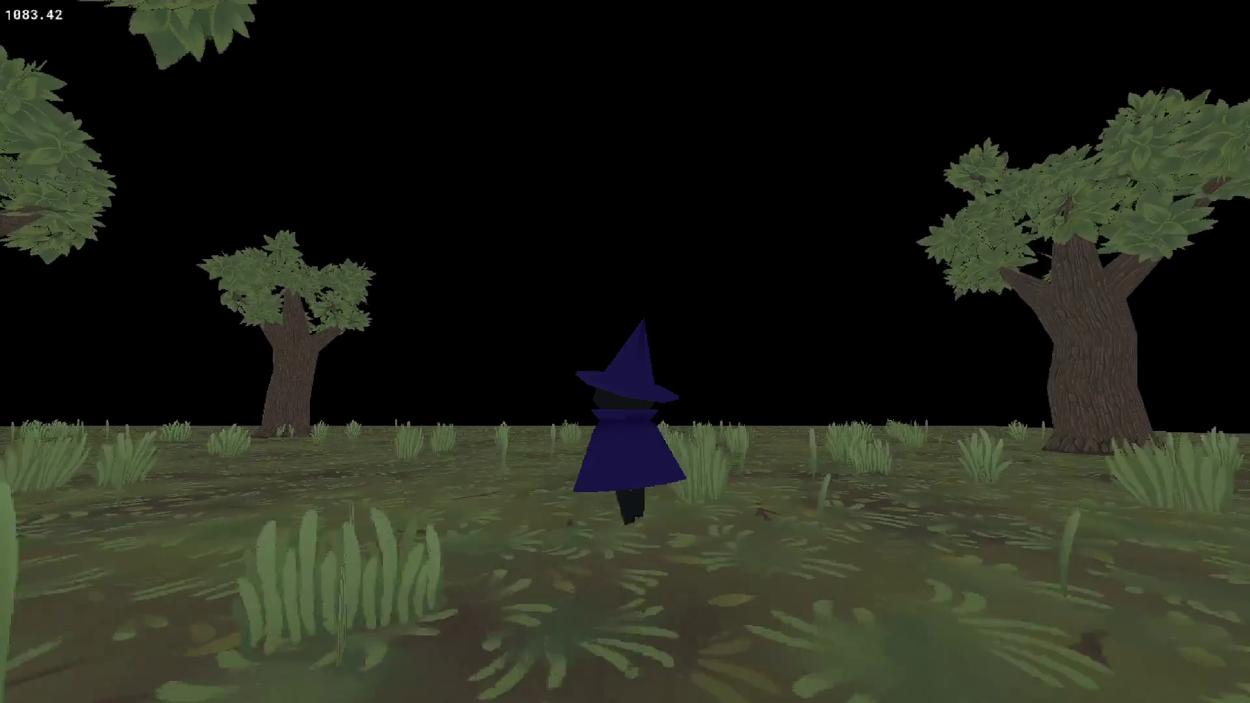
key("w")
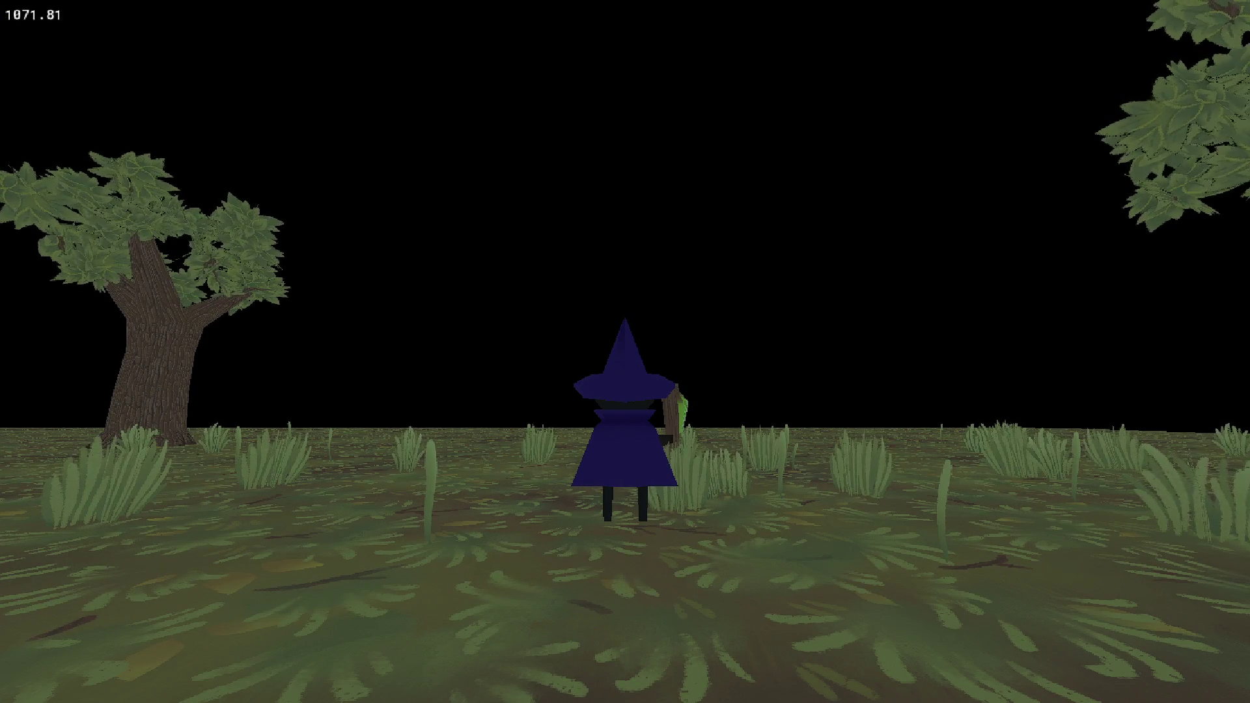
key("a")
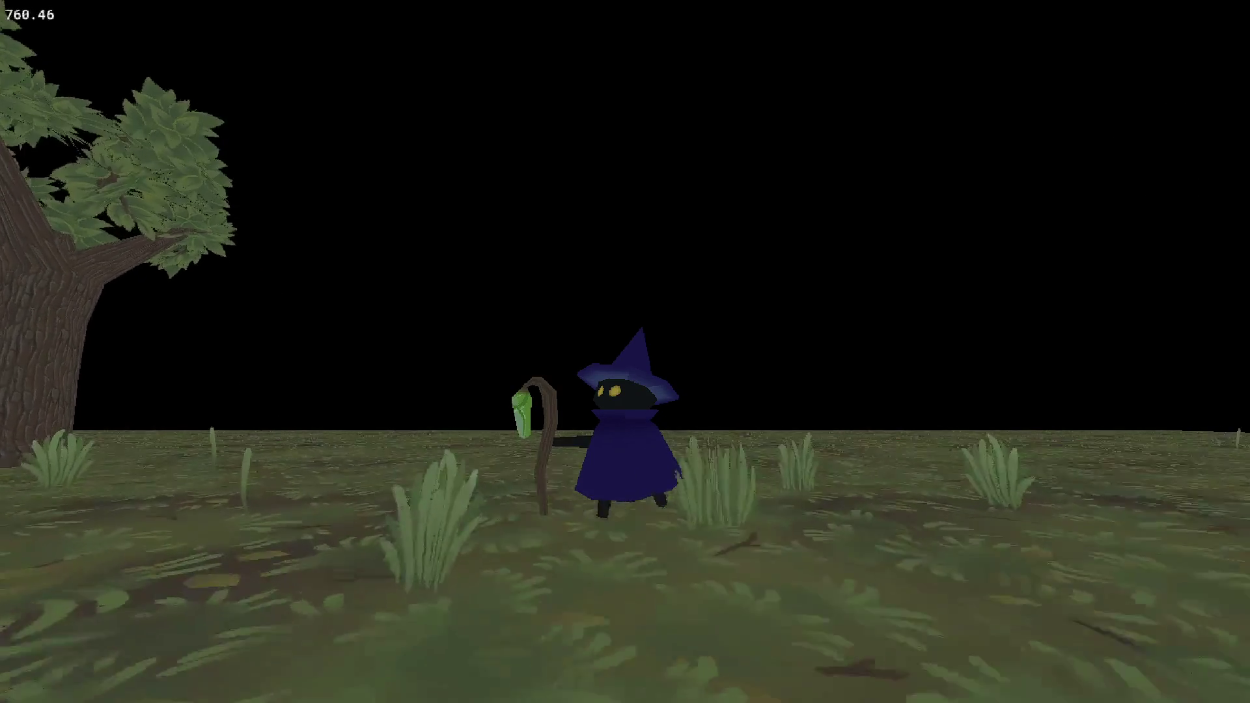
key("w")
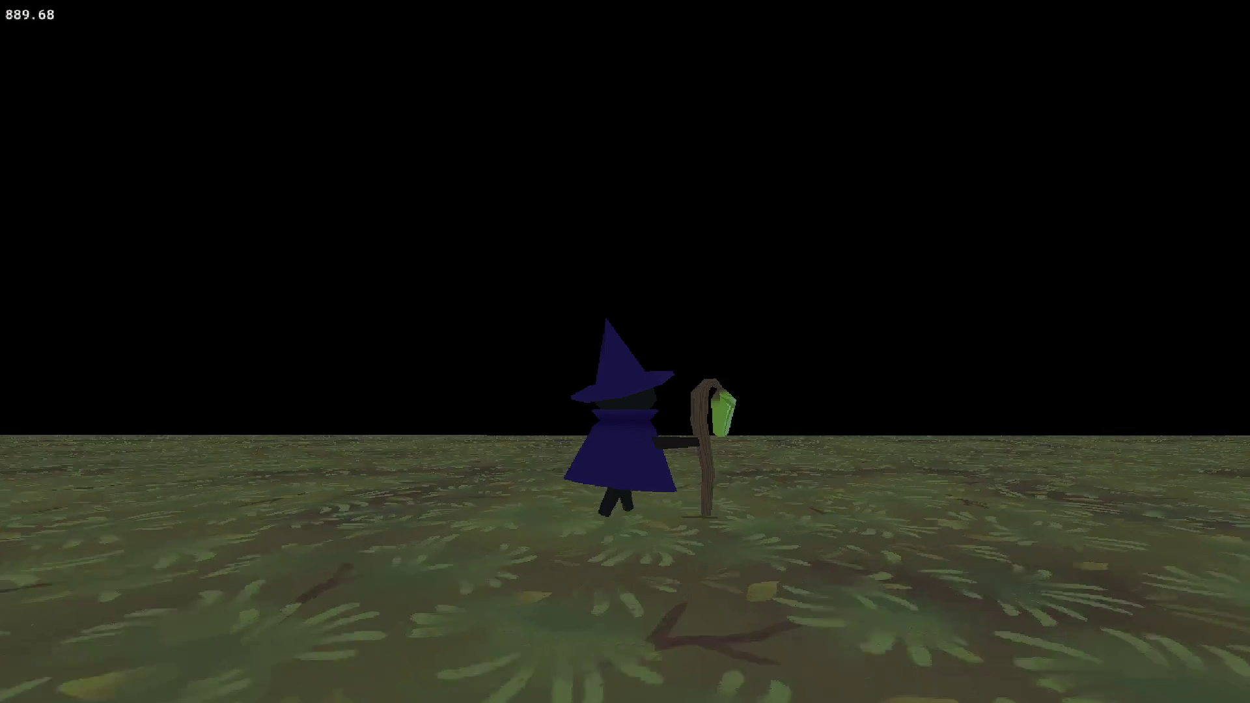
key("w")
key("Escape")
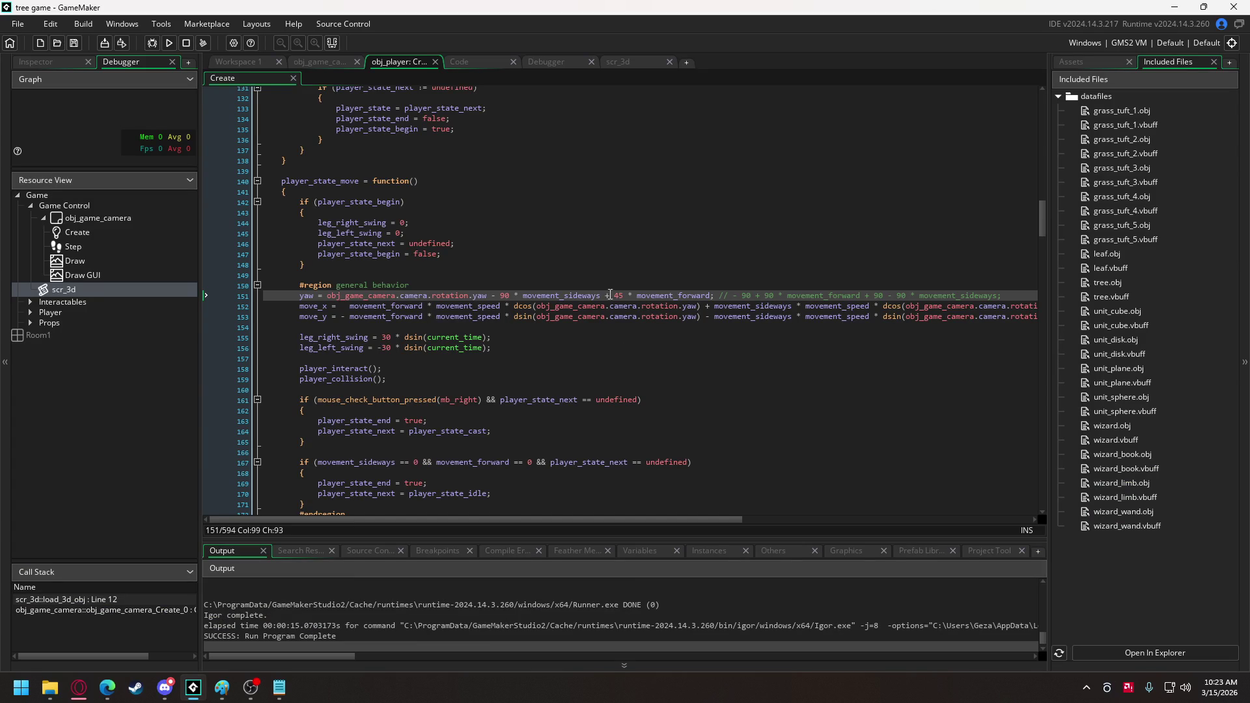
left_click(611, 296)
Add -45 to the yaw offset and playtest walking and staff casting.
type("-45")
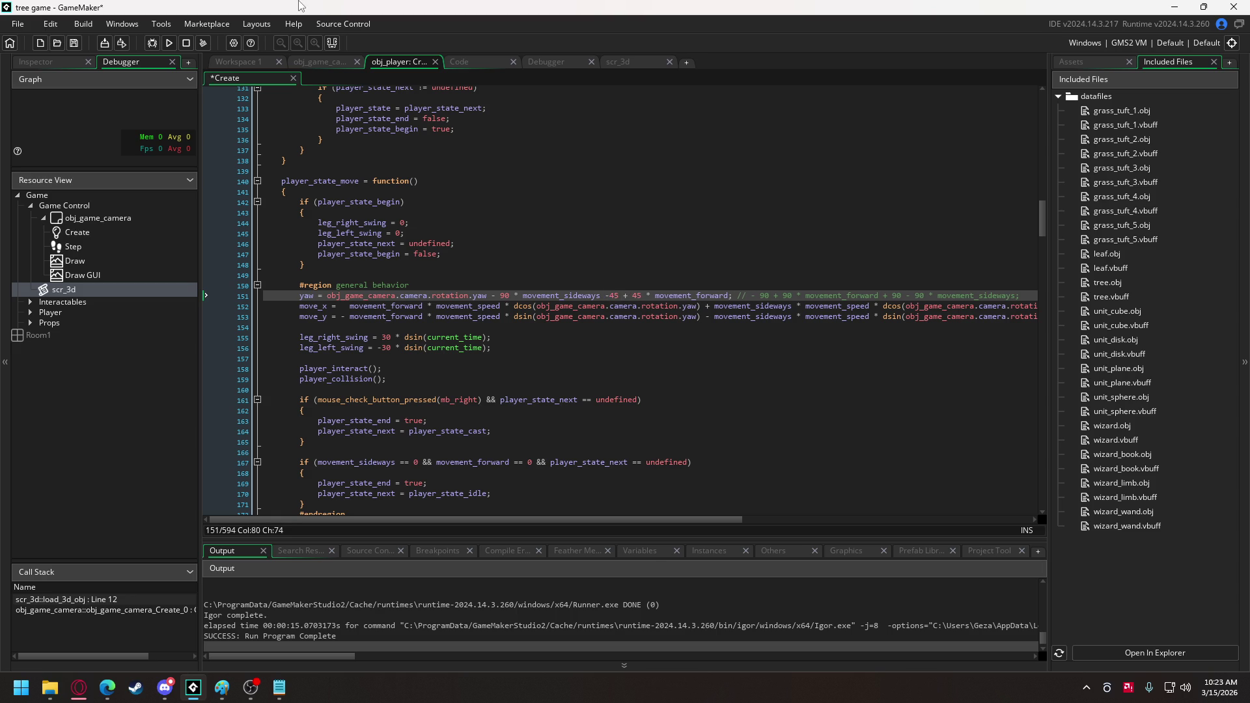
left_click(610, 295)
left_click(168, 43)
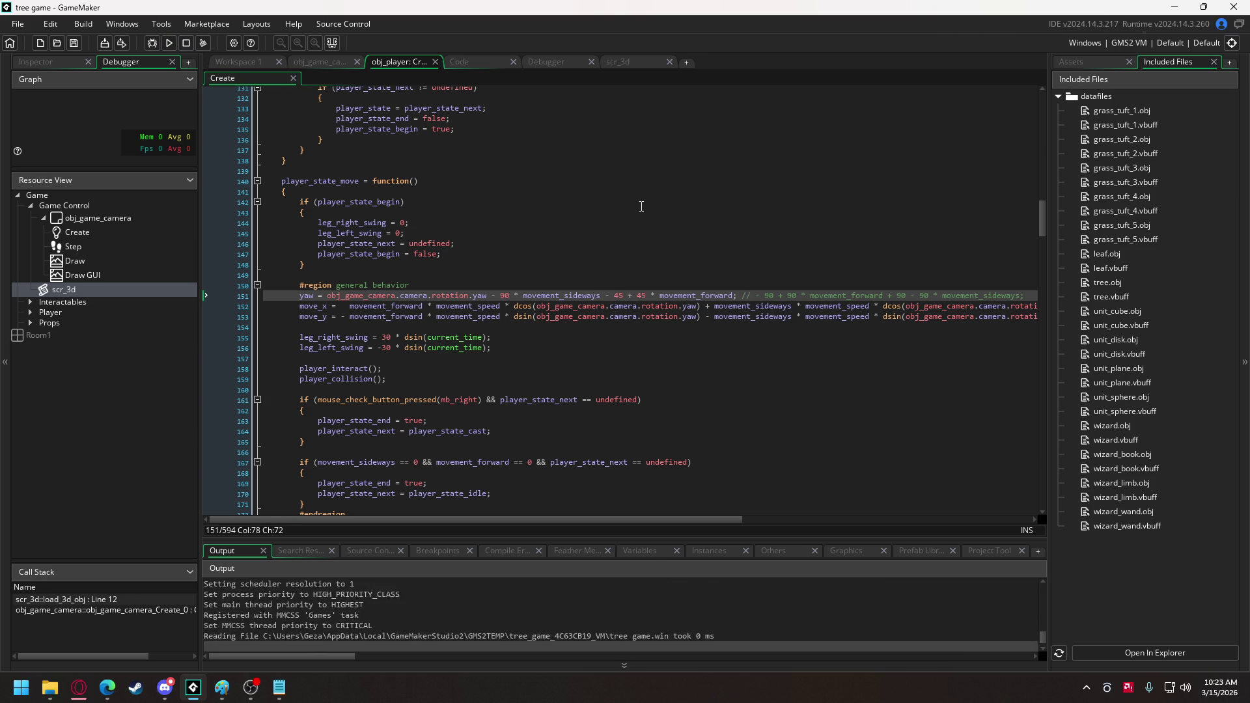
key("a")
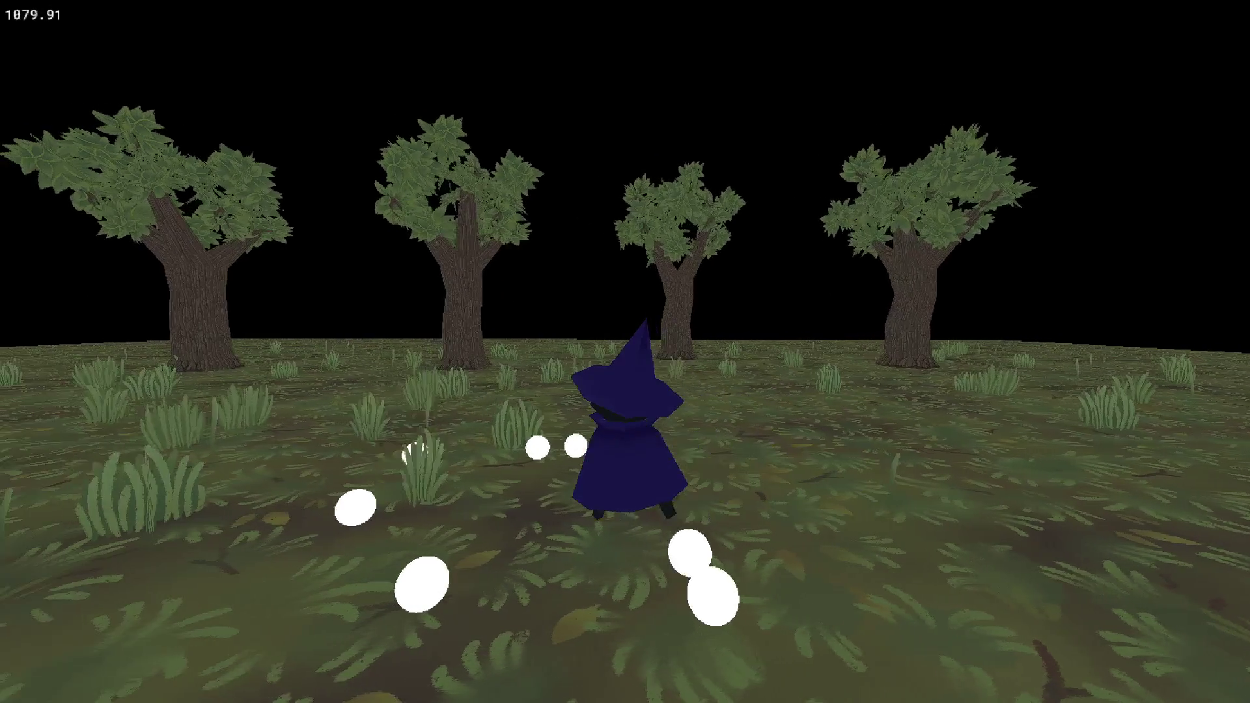
right_click(623, 348)
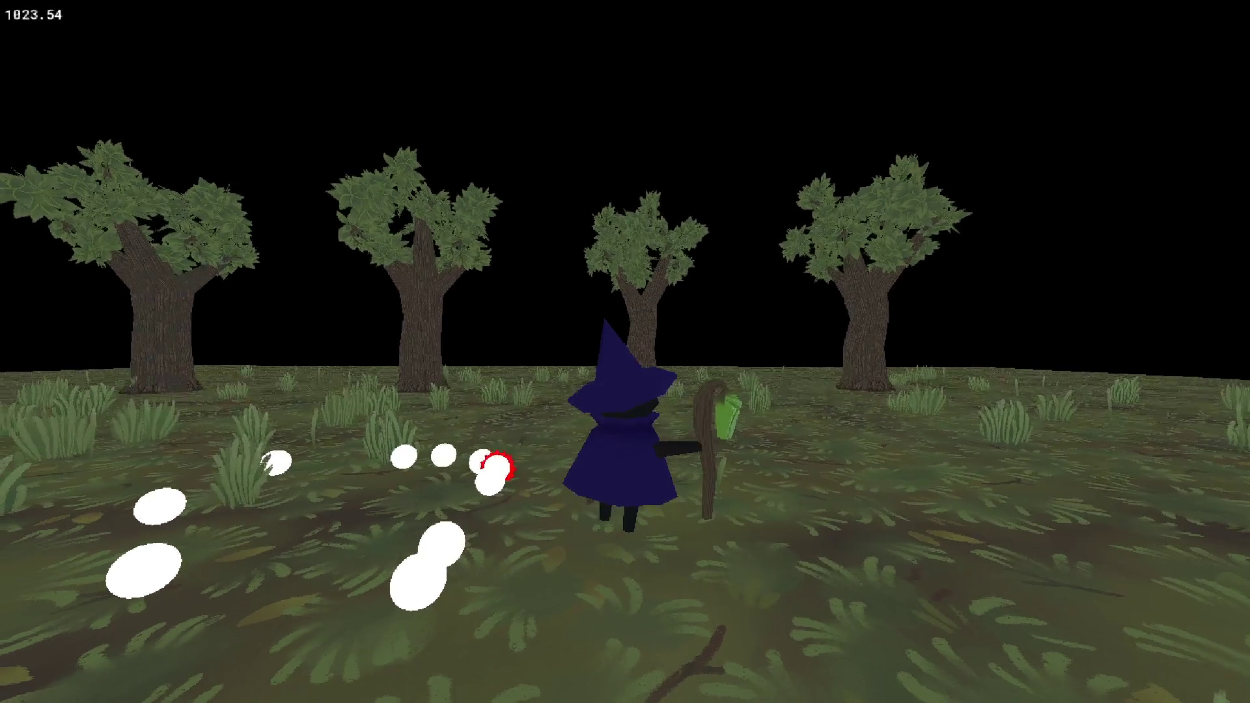
key("Escape")
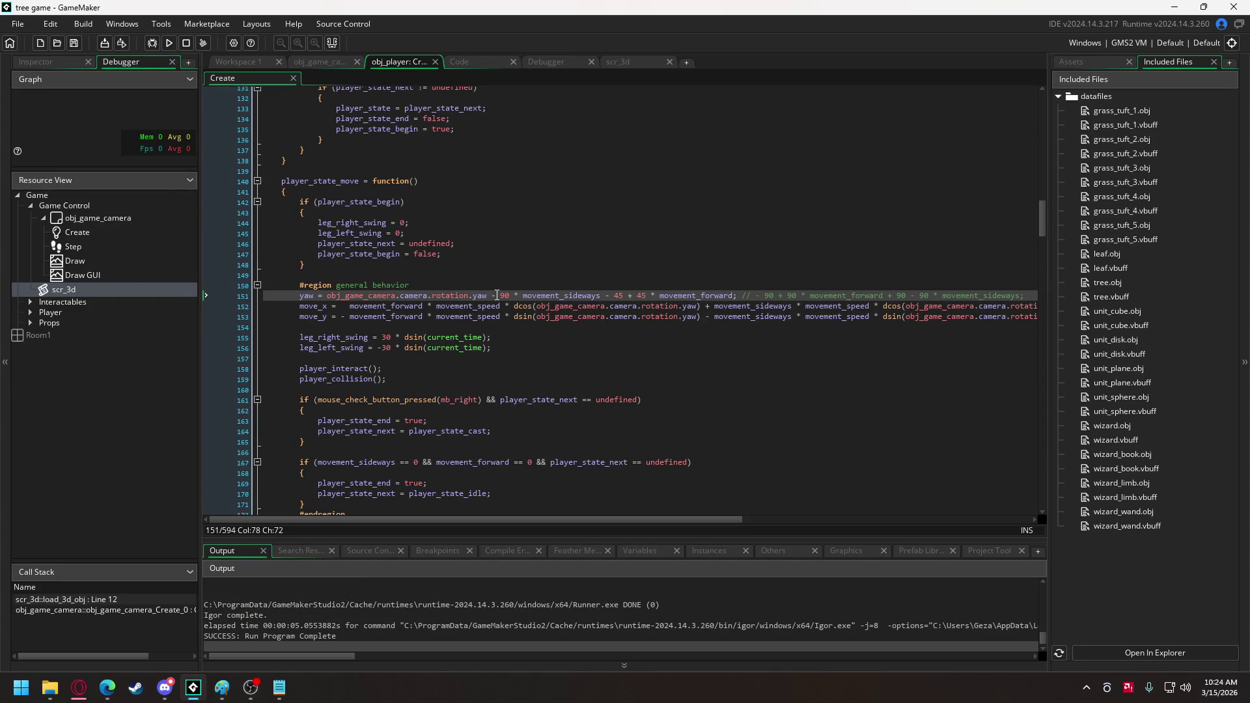
Delete the - 45 term from line 151 and type * 0.5 in its place.
left_click_drag(602, 295, 629, 295)
key("BackSpace")
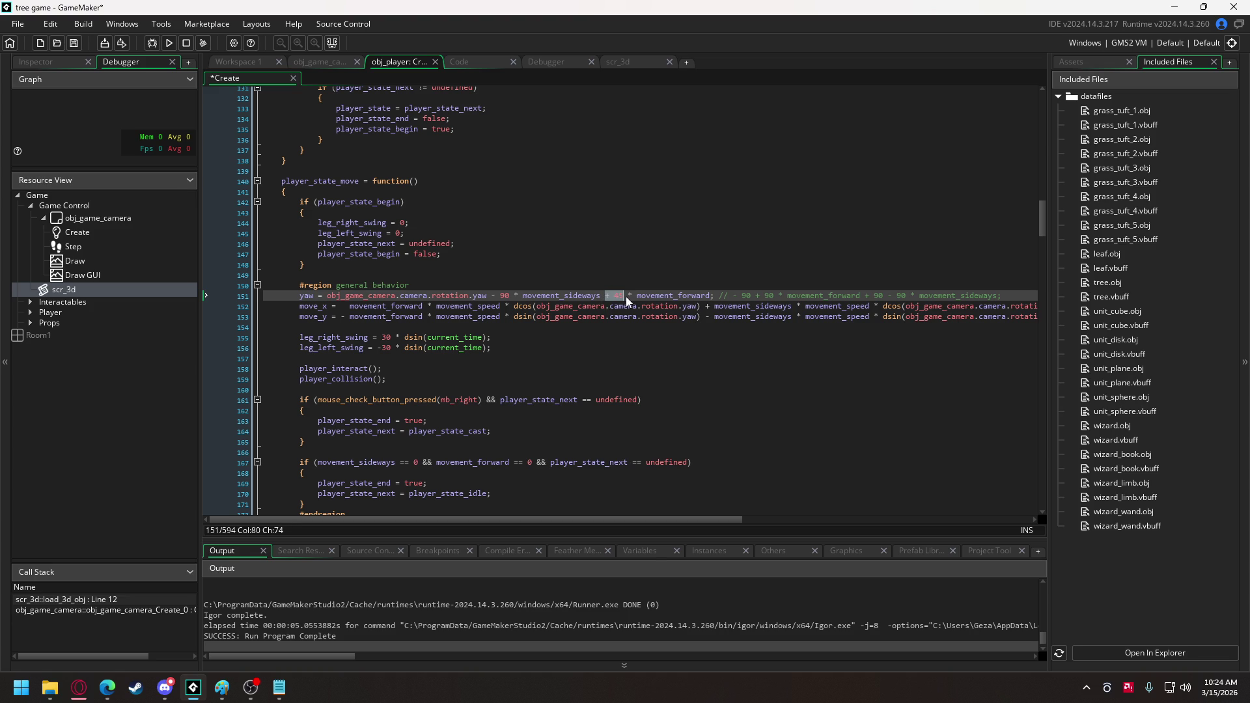
type("* 0.")
type("5")
Wrap 0.5 * movement_forward in parentheses and playtest the revised yaw.
left_click(617, 296)
type("(")
left_click(721, 296)
type(")")
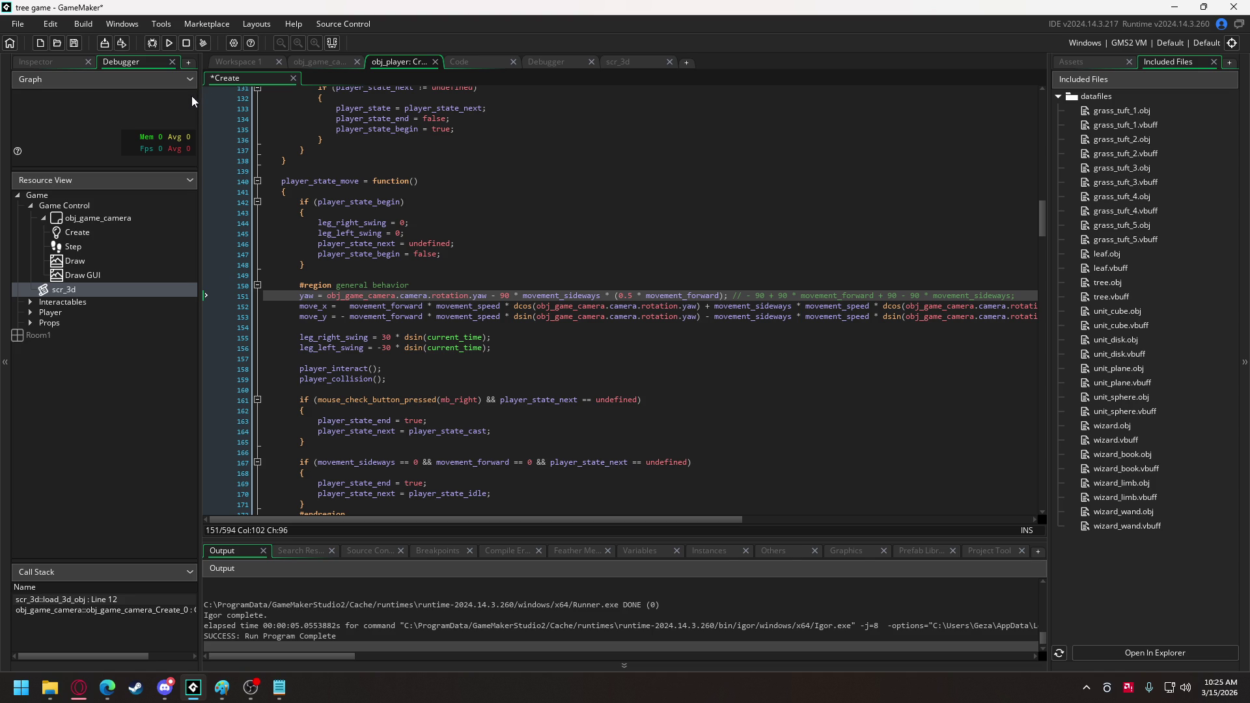
left_click(170, 41)
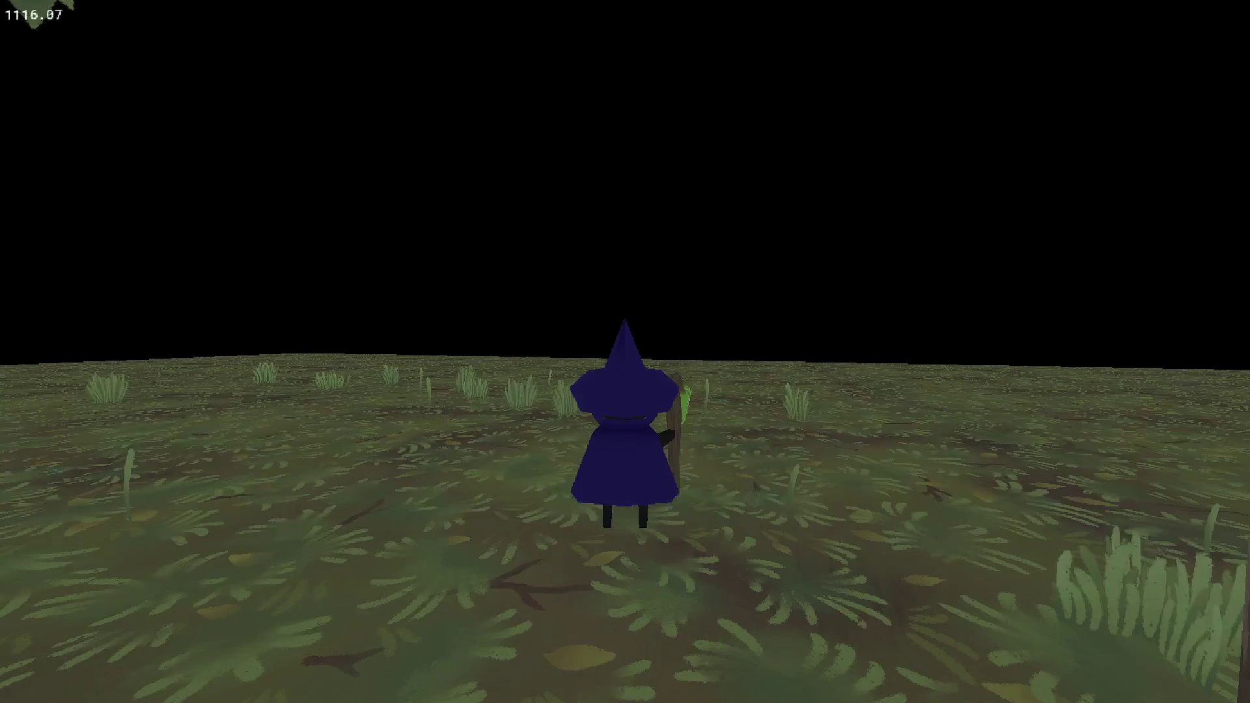
key("Escape")
mouse_move(653, 303)
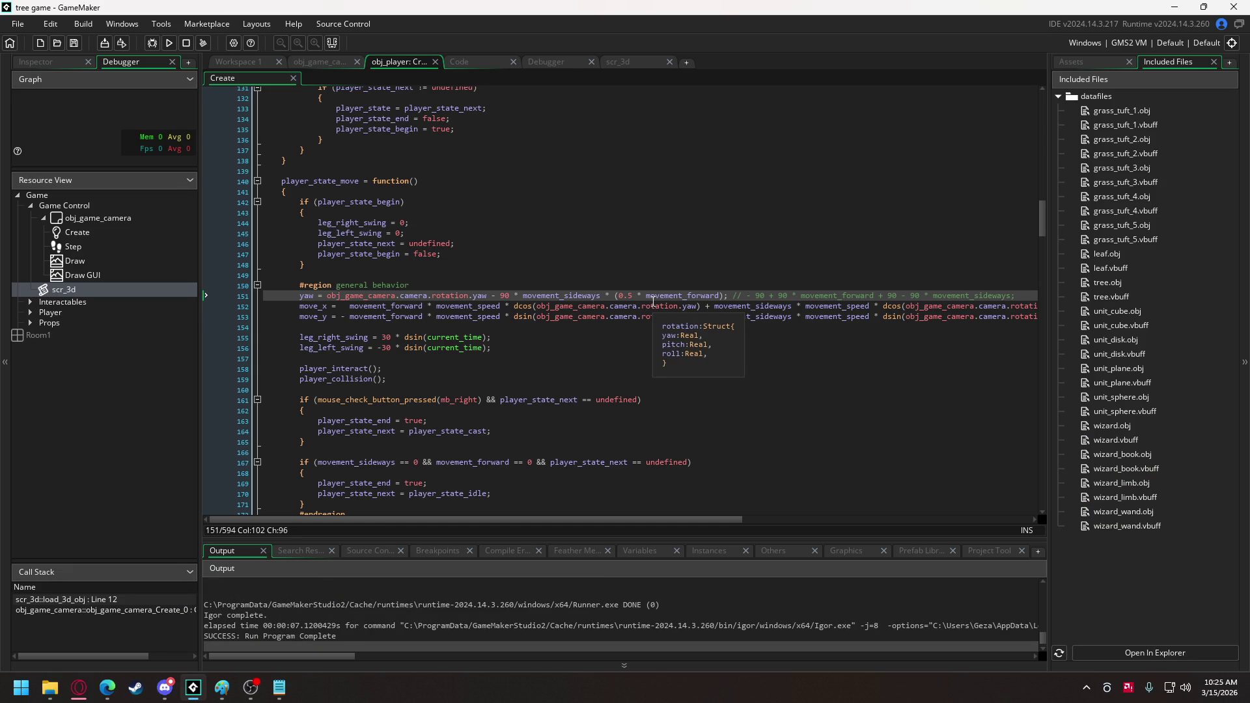
Put a + before the parenthesised 0.5 * movement_forward group in line 151.
mouse_move(587, 291)
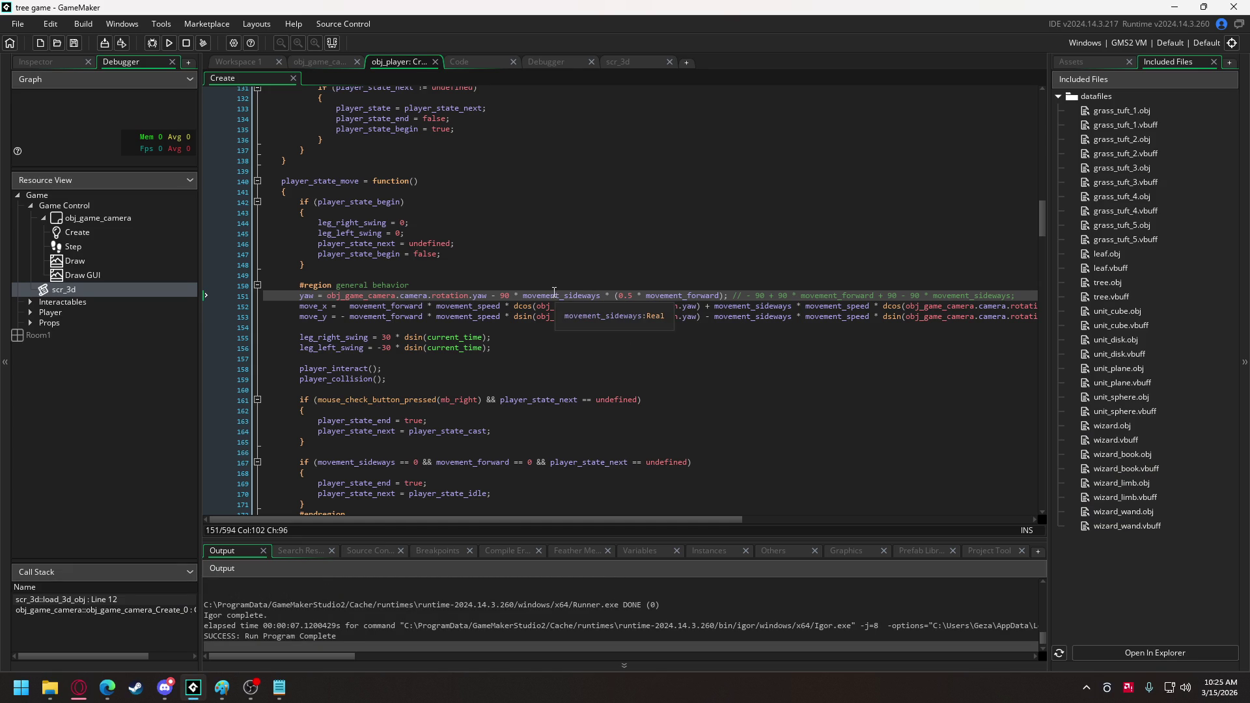
left_click(496, 296)
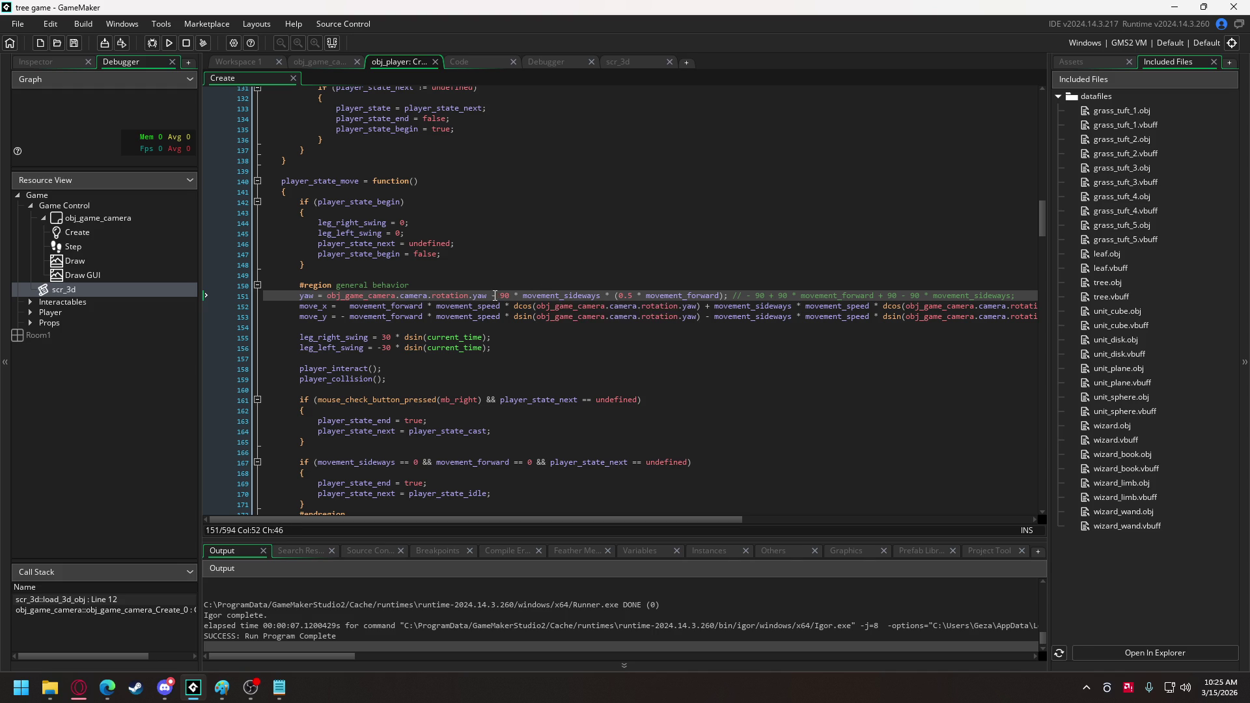
left_click_drag(491, 295, 600, 295)
left_click(601, 295)
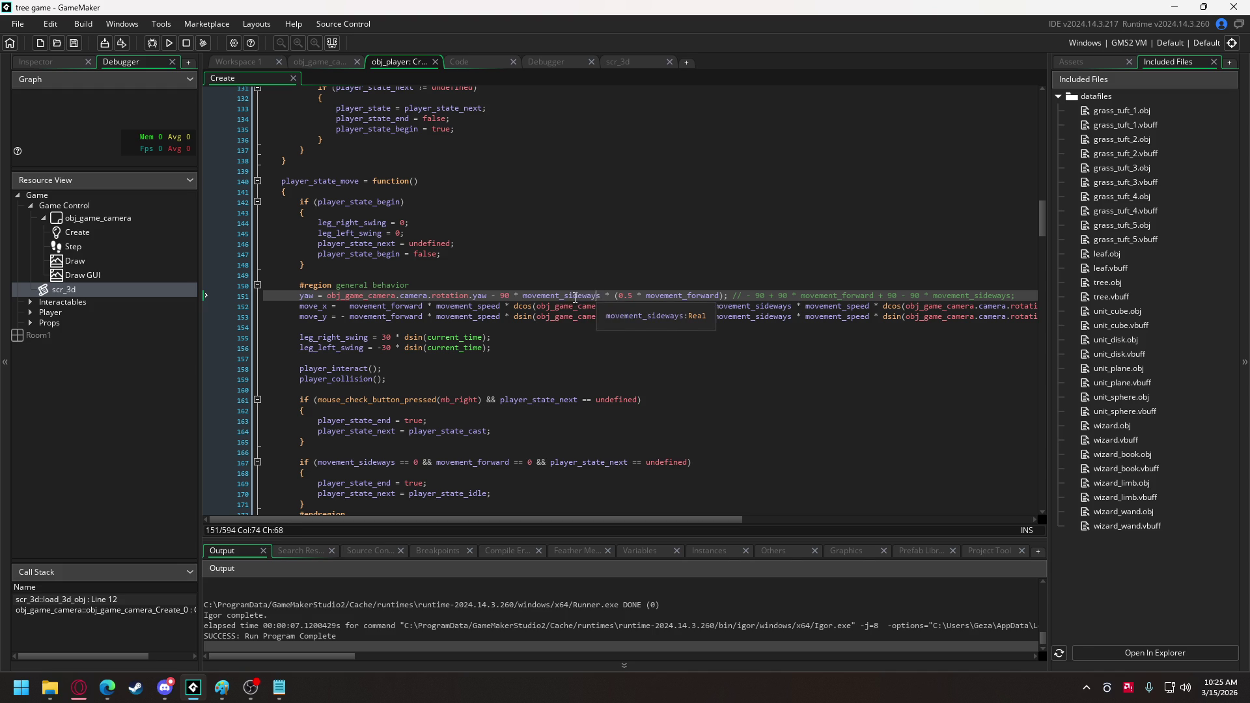
left_click(612, 295)
type("+")
left_click(629, 295)
left_click(635, 295)
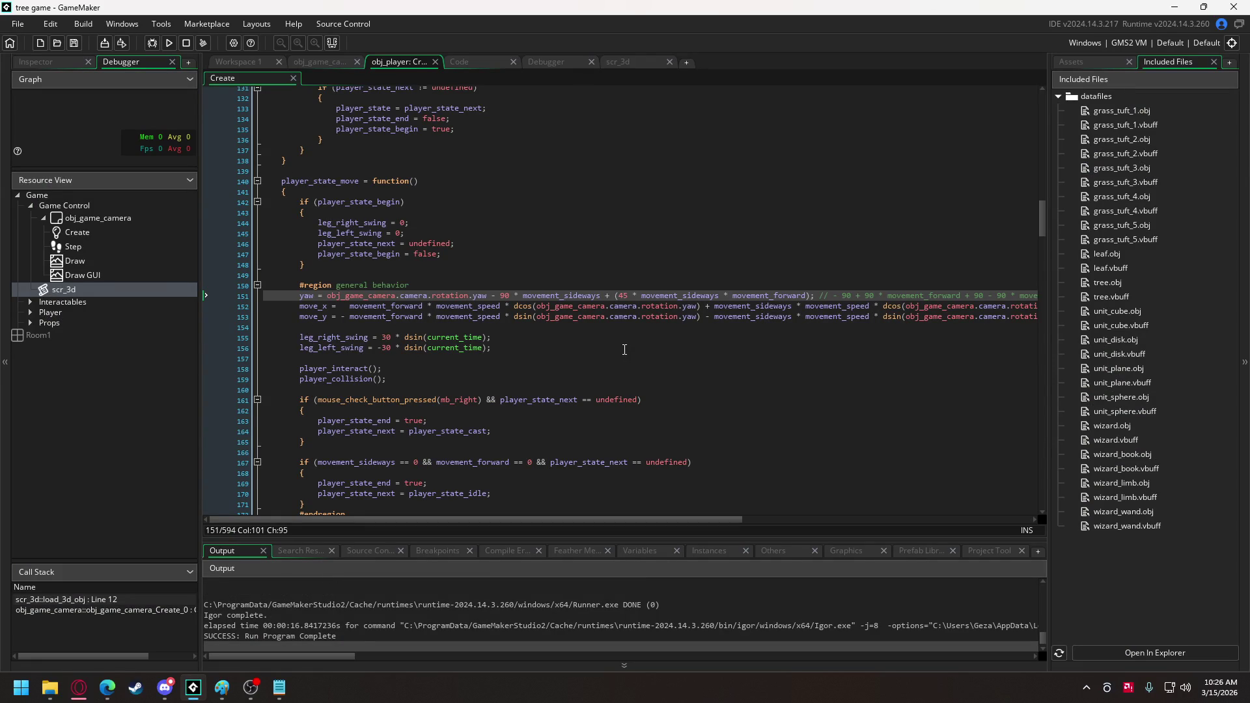
key("alt+F4")
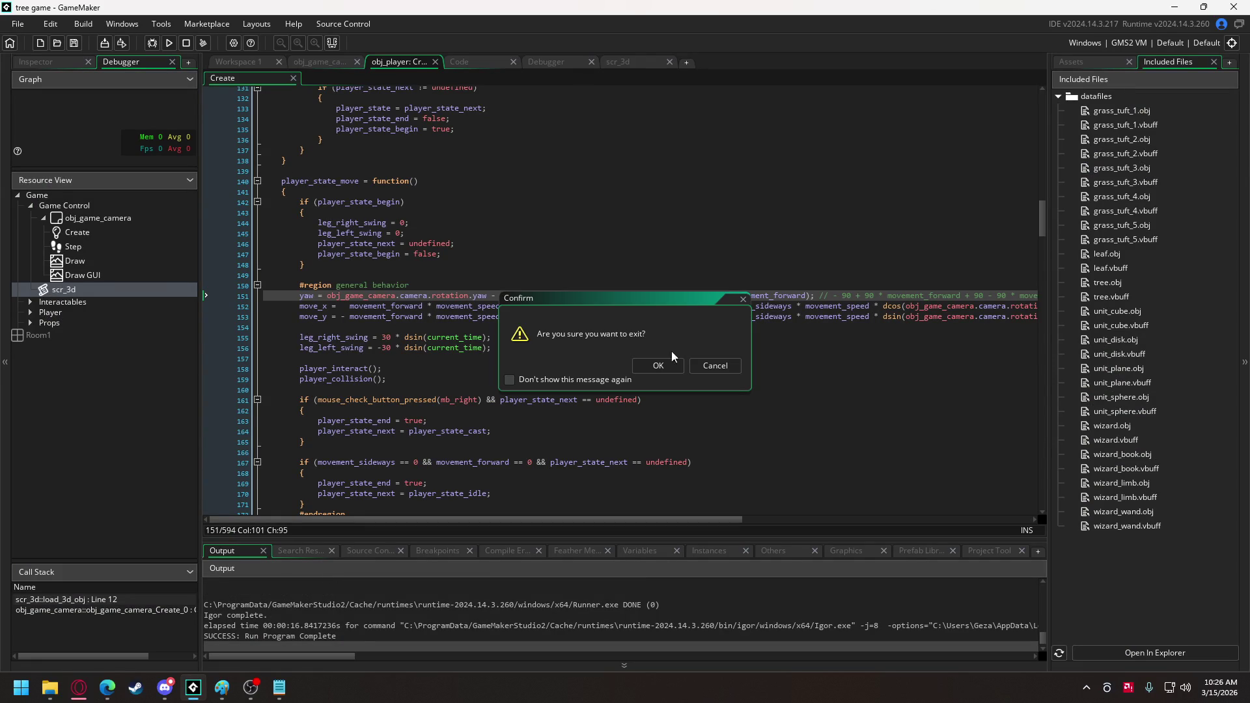
Cancel exiting GameMaker, run the game to test the wizard's diagonal turning, then close it.
left_click(714, 366)
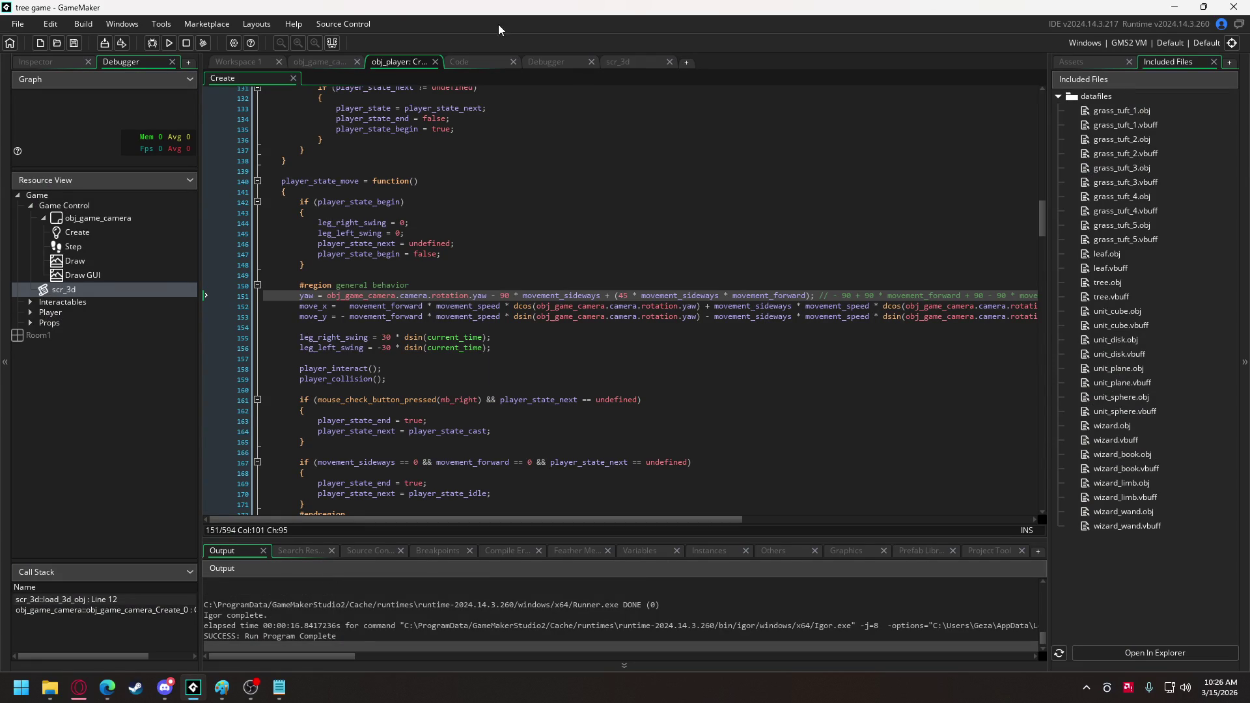
left_click(170, 43)
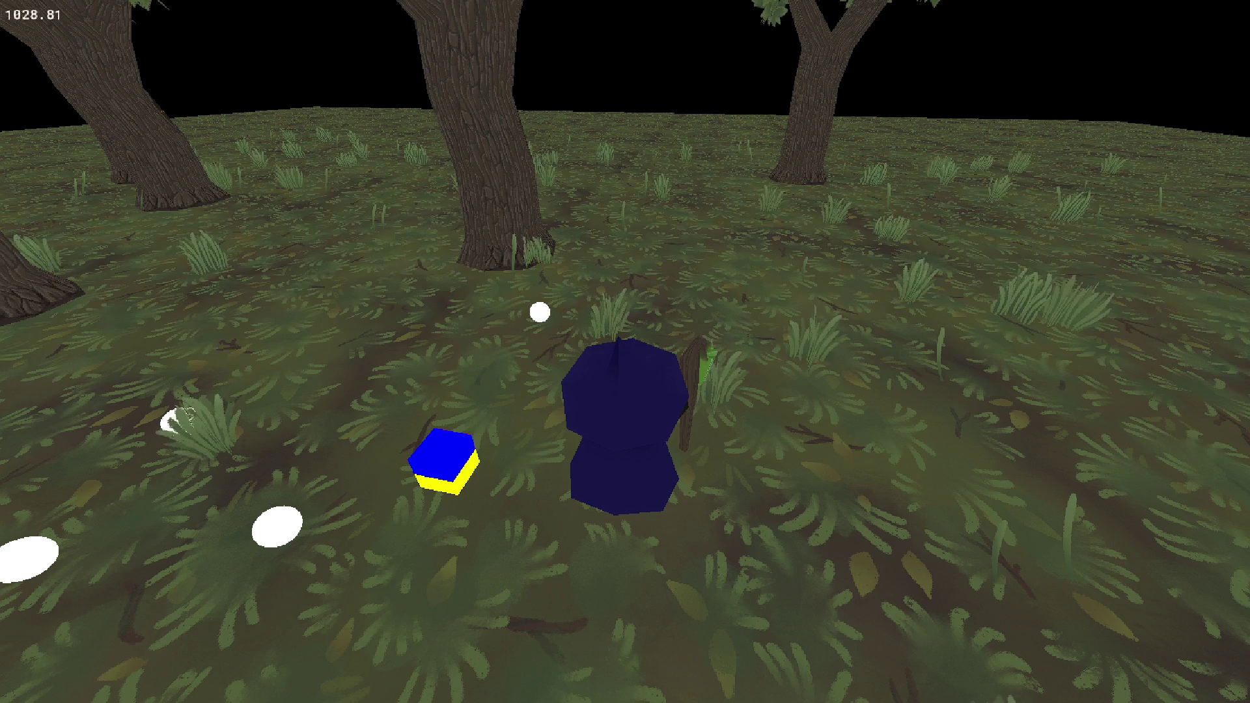
key("Escape")
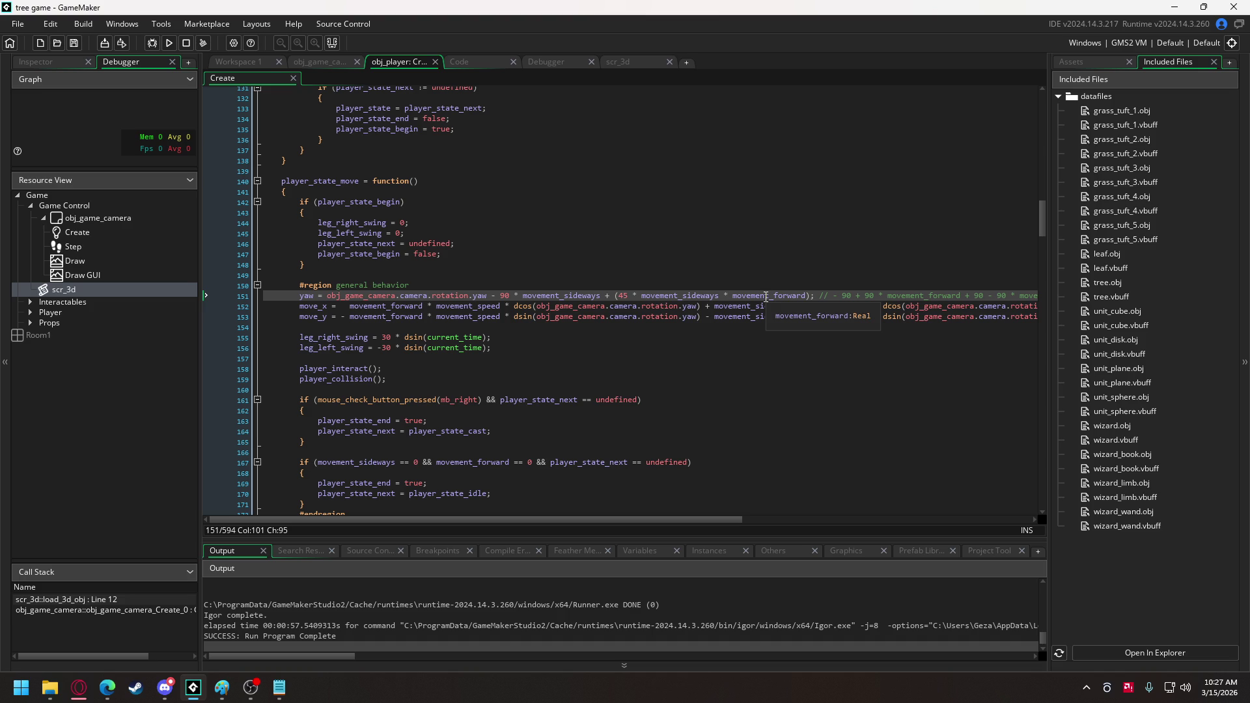
left_click(811, 296)
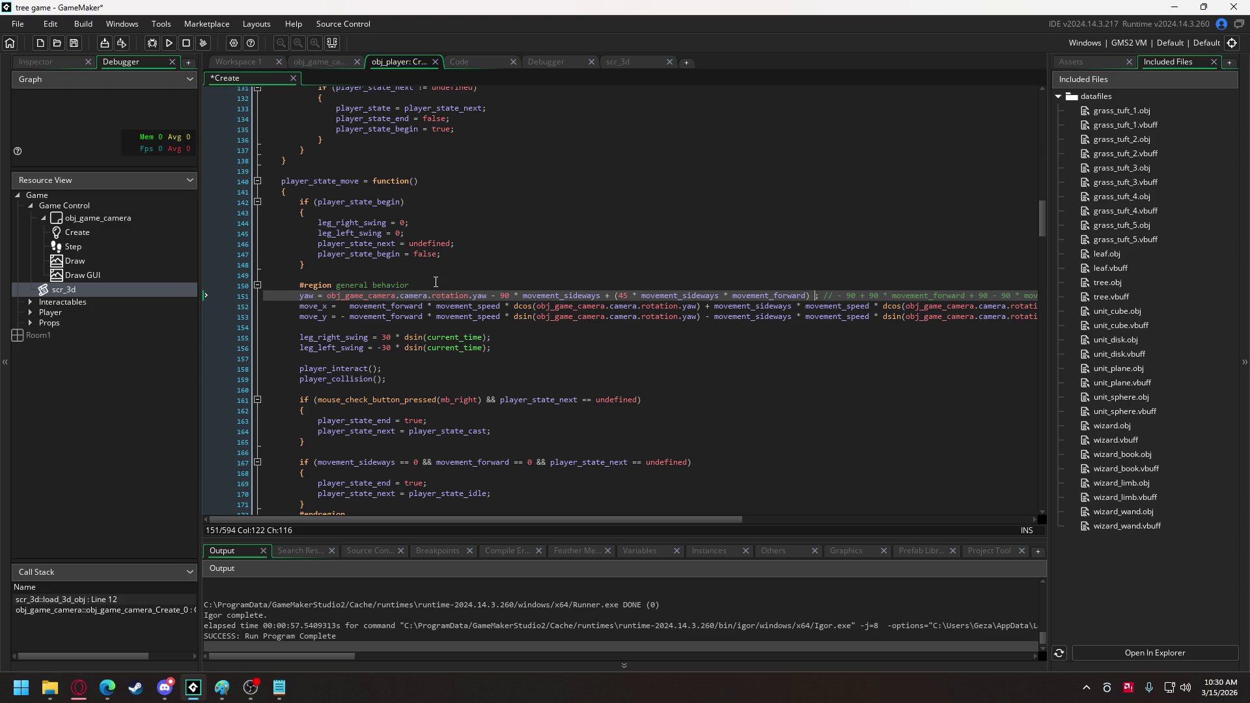
type("+ ")
type("180")
Append '+ 180 * movement_forward' to the yaw line on line 151, then switch to Paint.
key("Left")
type("180 * ")
type("movement_forward")
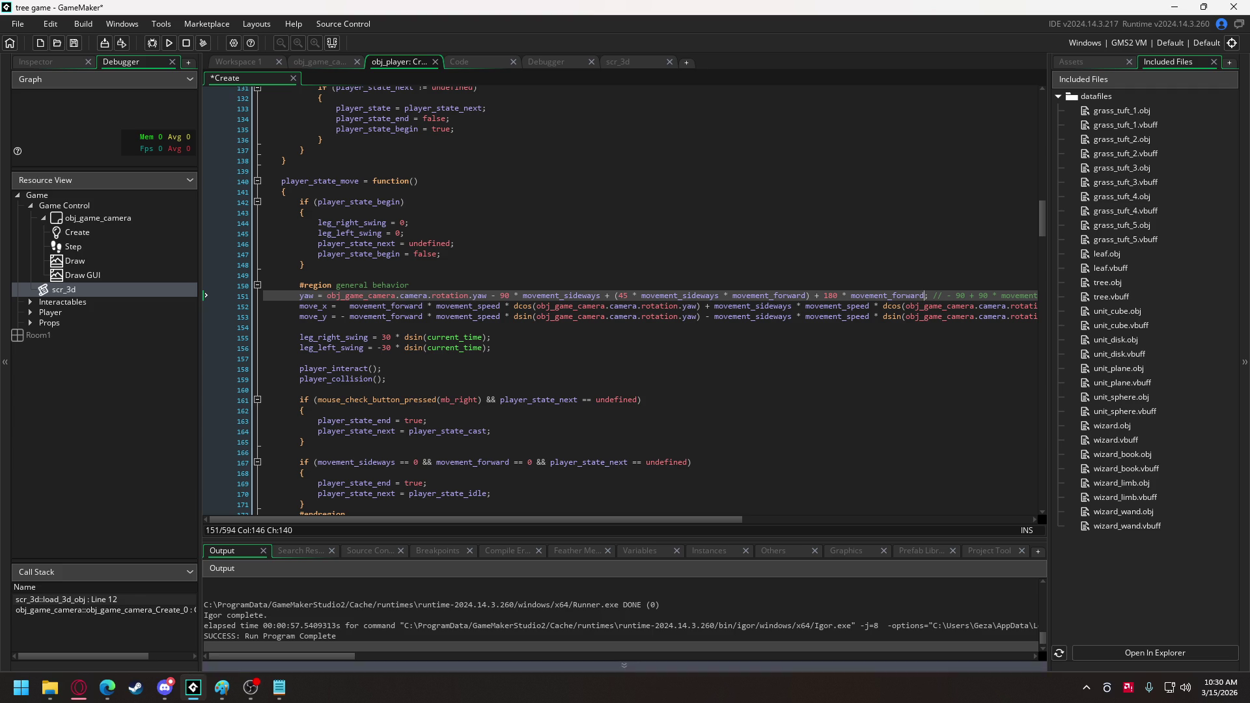
left_click(222, 688)
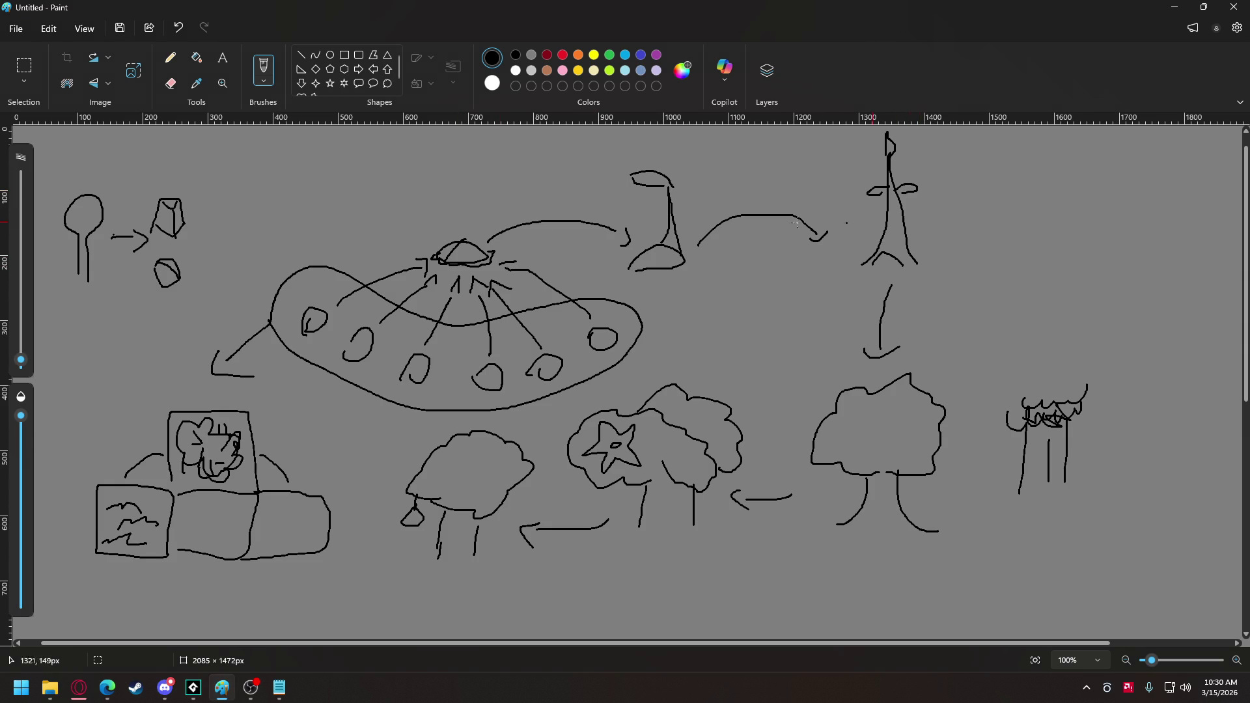
Pencil a value table on the canvas: inputs -1 0 1 over outputs 180 0 0.
left_click_drag(563, 643, 687, 638)
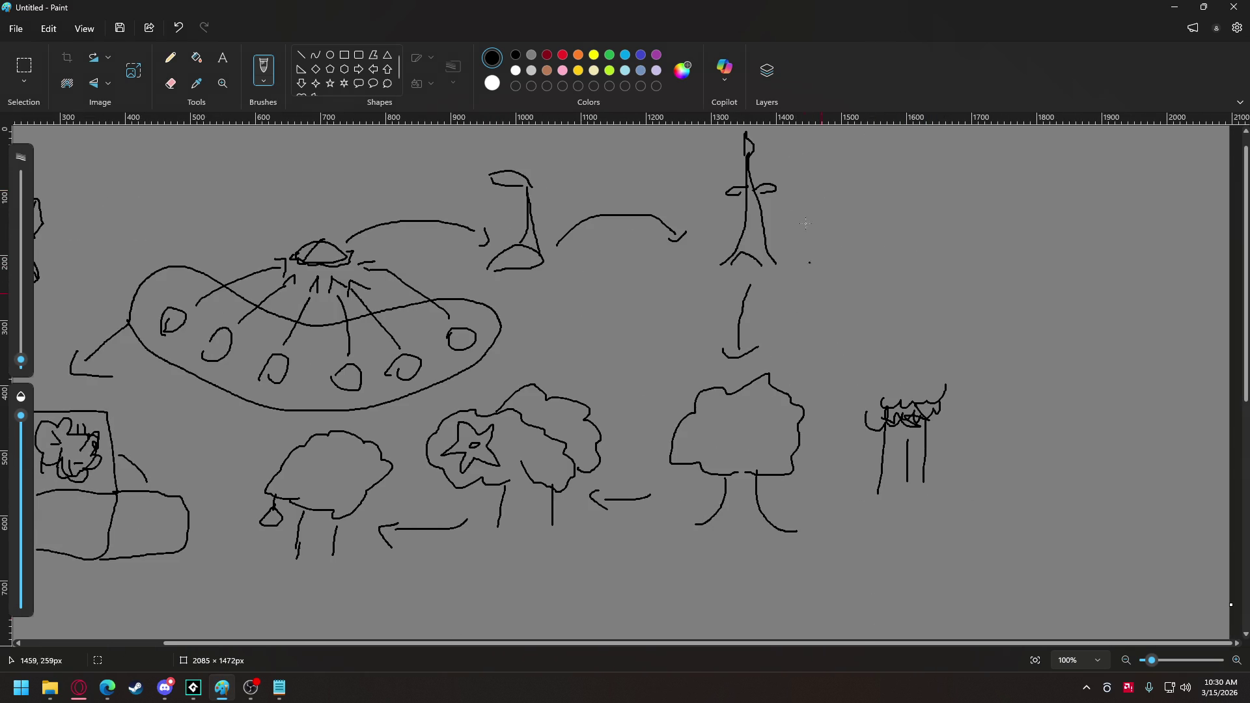
left_click_drag(911, 176, 924, 176)
mouse_move(933, 169)
left_mouse_down()
mouse_move(939, 194)
mouse_move(1049, 182)
left_mouse_up()
left_click(1016, 216)
mouse_move(895, 213)
left_mouse_down()
mouse_move(923, 244)
mouse_move(944, 246)
mouse_move(942, 231)
mouse_move(1057, 228)
mouse_move(1051, 240)
left_mouse_up()
left_click(974, 238)
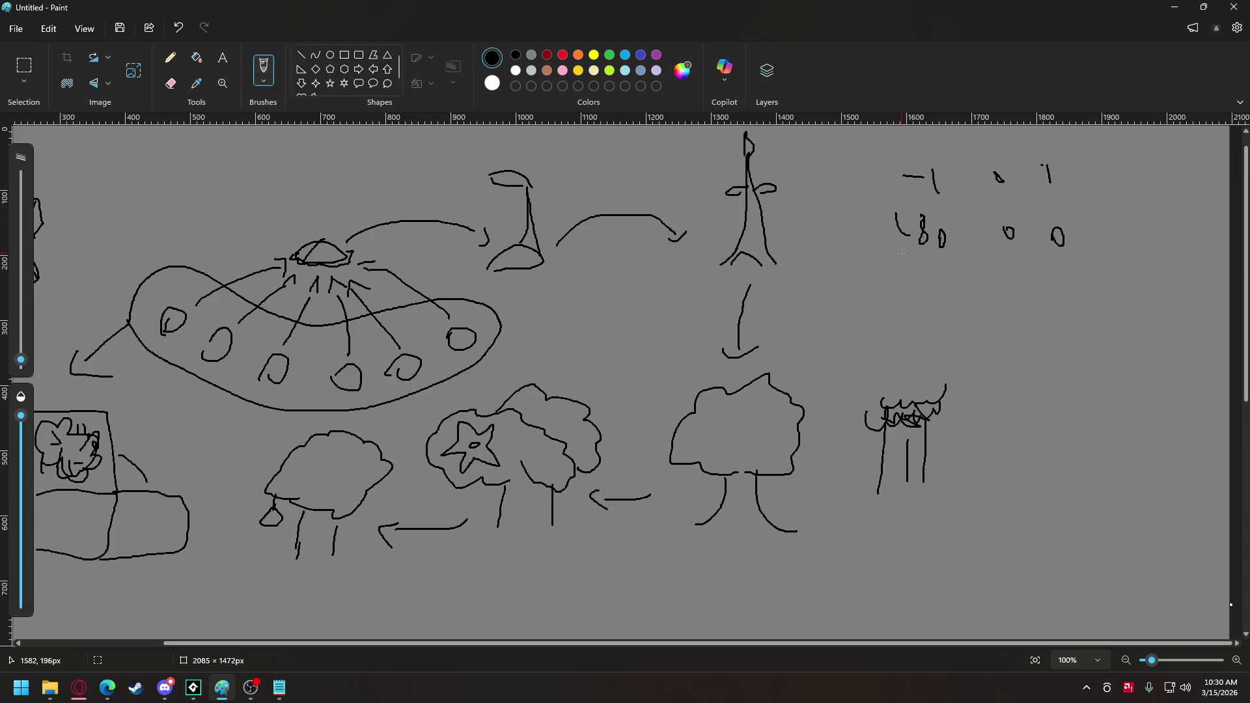
Handwrite f(1)=0, f(0)=0 and f(-1)=180 beside the table, then minimise Paint.
mouse_move(1049, 299)
left_mouse_down()
mouse_move(1030, 347)
mouse_move(1056, 319)
mouse_move(1068, 350)
mouse_move(1080, 328)
left_mouse_up()
mouse_move(1090, 304)
left_mouse_down()
mouse_move(1099, 316)
mouse_move(1085, 348)
left_mouse_up()
left_click_drag(1114, 316, 1139, 317)
mouse_move(1116, 329)
left_mouse_down()
mouse_move(1170, 312)
mouse_move(1172, 332)
left_mouse_up()
mouse_move(1052, 365)
left_mouse_down()
mouse_move(1042, 405)
mouse_move(1064, 388)
mouse_move(1075, 405)
left_mouse_up()
mouse_move(1093, 403)
left_mouse_down()
mouse_move(1100, 381)
mouse_move(1112, 424)
mouse_move(1134, 387)
left_mouse_up()
mouse_move(1123, 396)
left_mouse_down()
mouse_move(1167, 401)
mouse_move(1175, 381)
left_mouse_up()
mouse_move(1035, 458)
left_mouse_down()
mouse_move(1050, 430)
mouse_move(1038, 476)
mouse_move(1064, 459)
mouse_move(1073, 475)
mouse_move(1094, 457)
left_mouse_up()
mouse_move(1101, 448)
left_mouse_down()
mouse_move(1109, 488)
mouse_move(1131, 460)
mouse_move(1158, 483)
left_mouse_up()
mouse_move(1177, 440)
left_mouse_down()
mouse_move(1171, 466)
mouse_move(1175, 433)
mouse_move(1193, 461)
left_mouse_up()
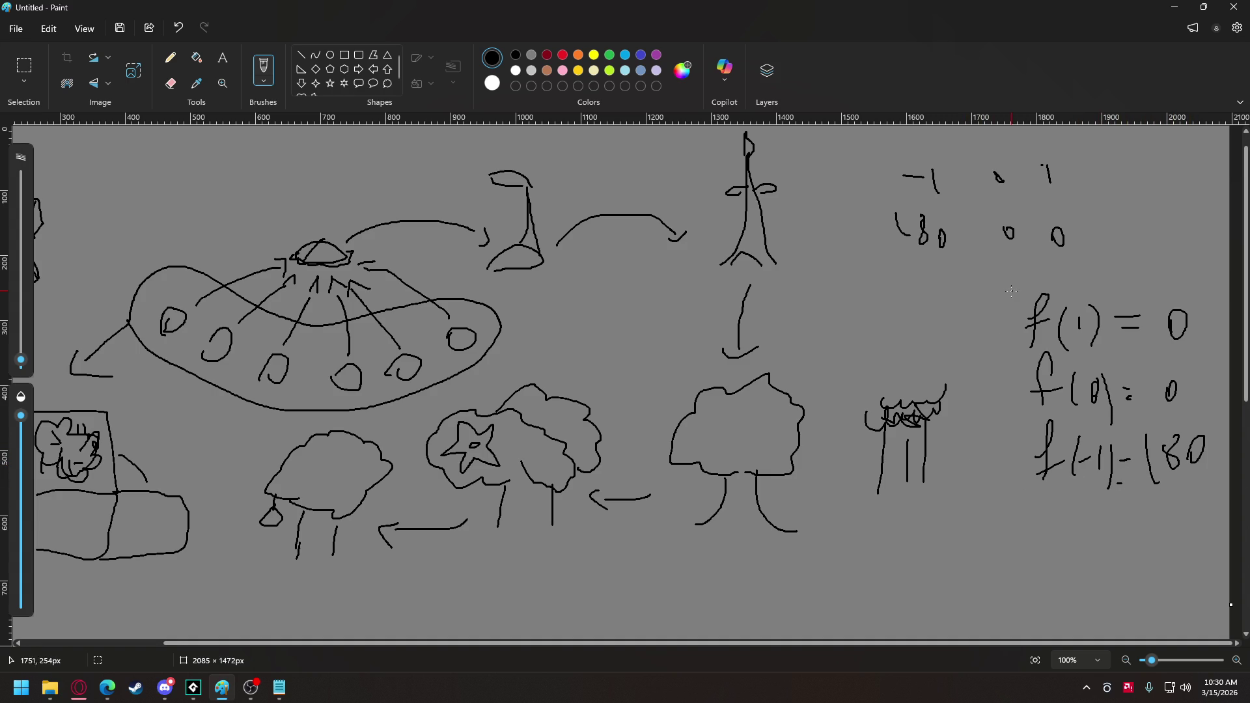
left_click(942, 324)
left_click(1175, 8)
Delete the '+ 180 * movement_forward' term from the yaw line on line 151.
left_click_drag(809, 297, 927, 298)
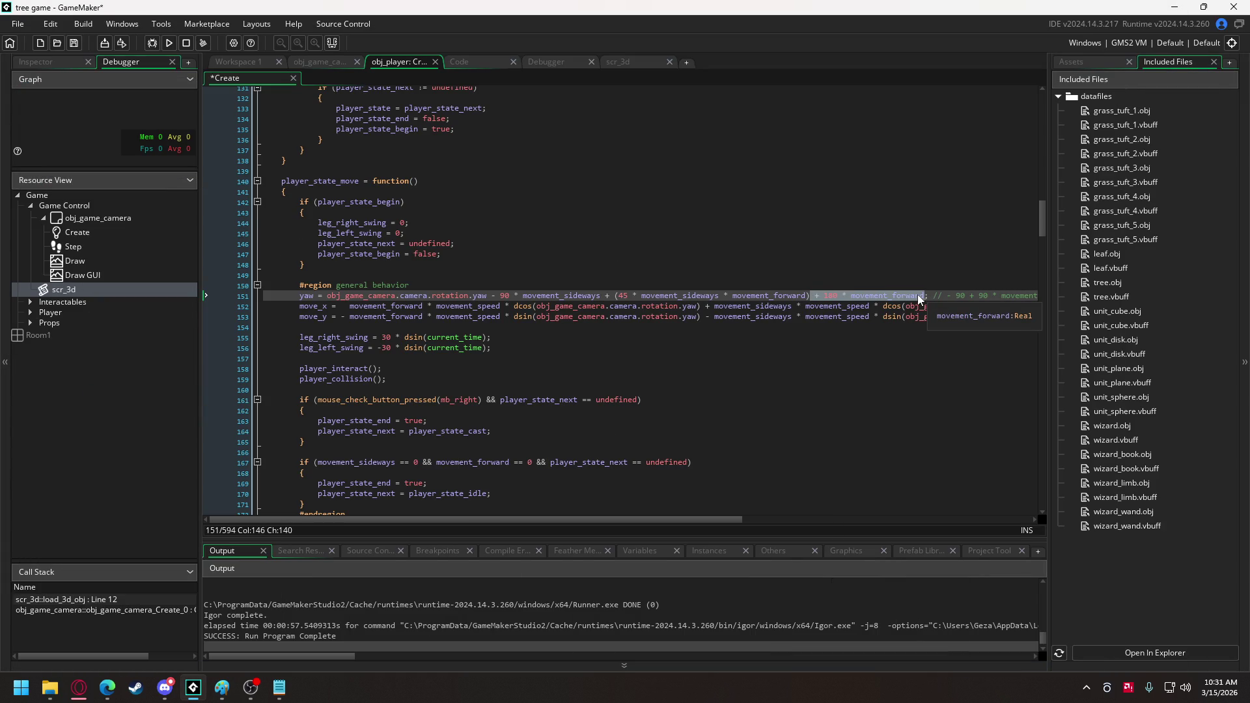
key("BackSpace")
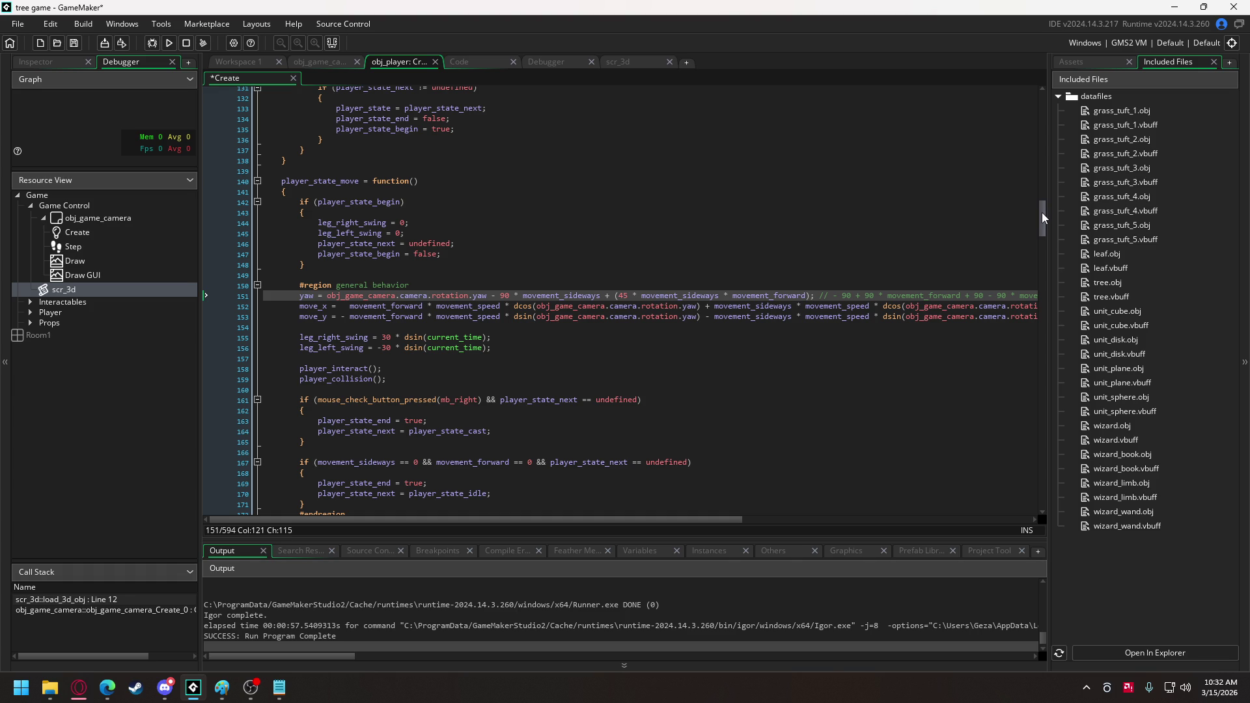
left_click_drag(1041, 214, 1042, 219)
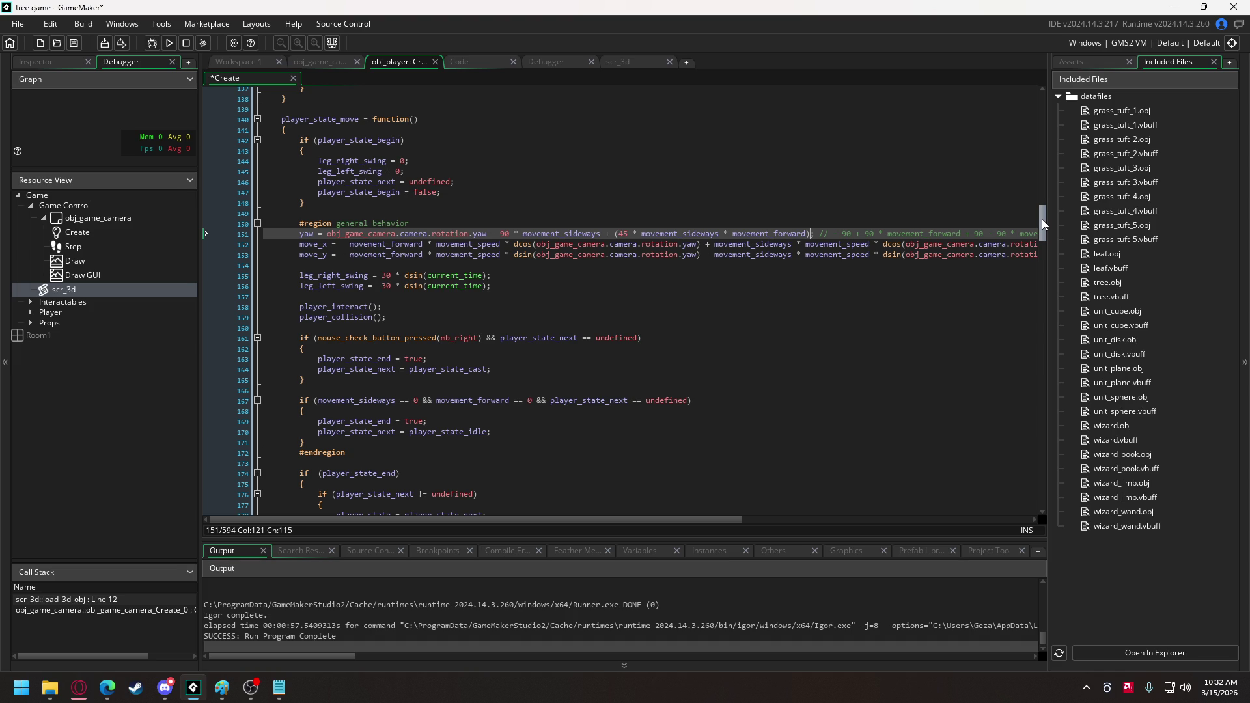
Scroll down to the draw_self_3d code and select arm_right_swing on line 512.
mouse_move(1041, 219)
left_mouse_down()
mouse_move(1044, 476)
mouse_move(1056, 469)
left_mouse_up()
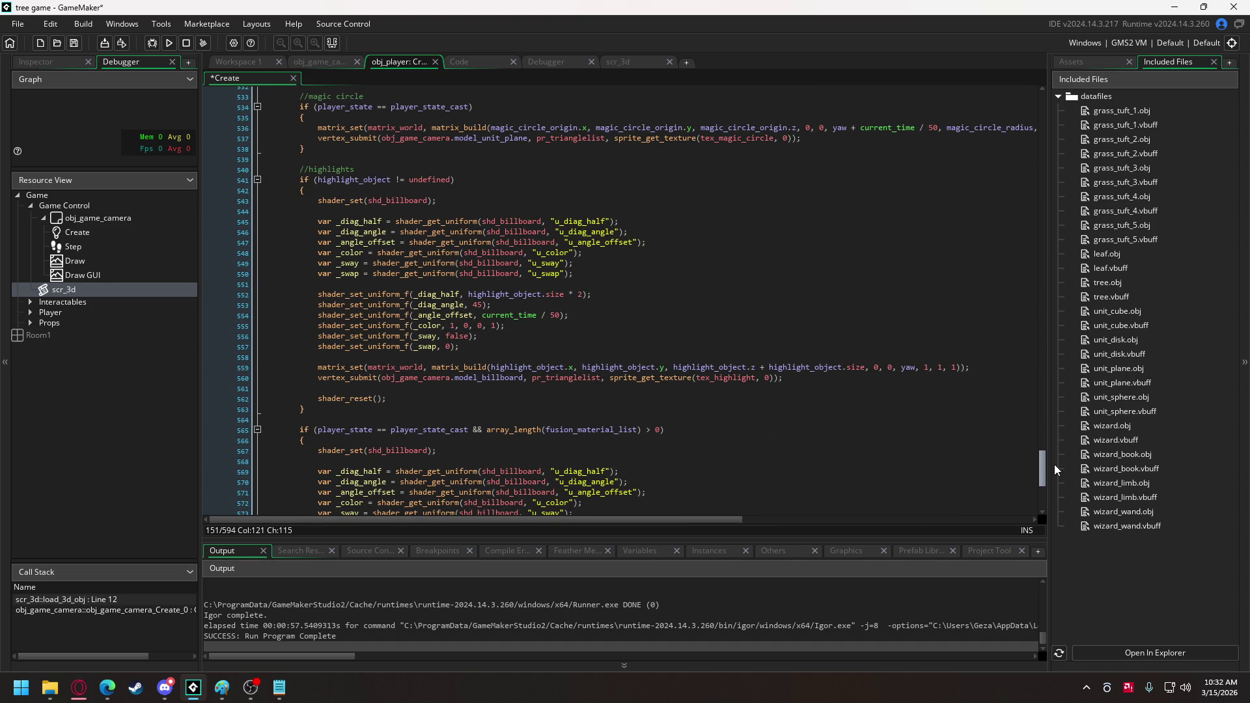
left_click_drag(1056, 468, 1055, 431)
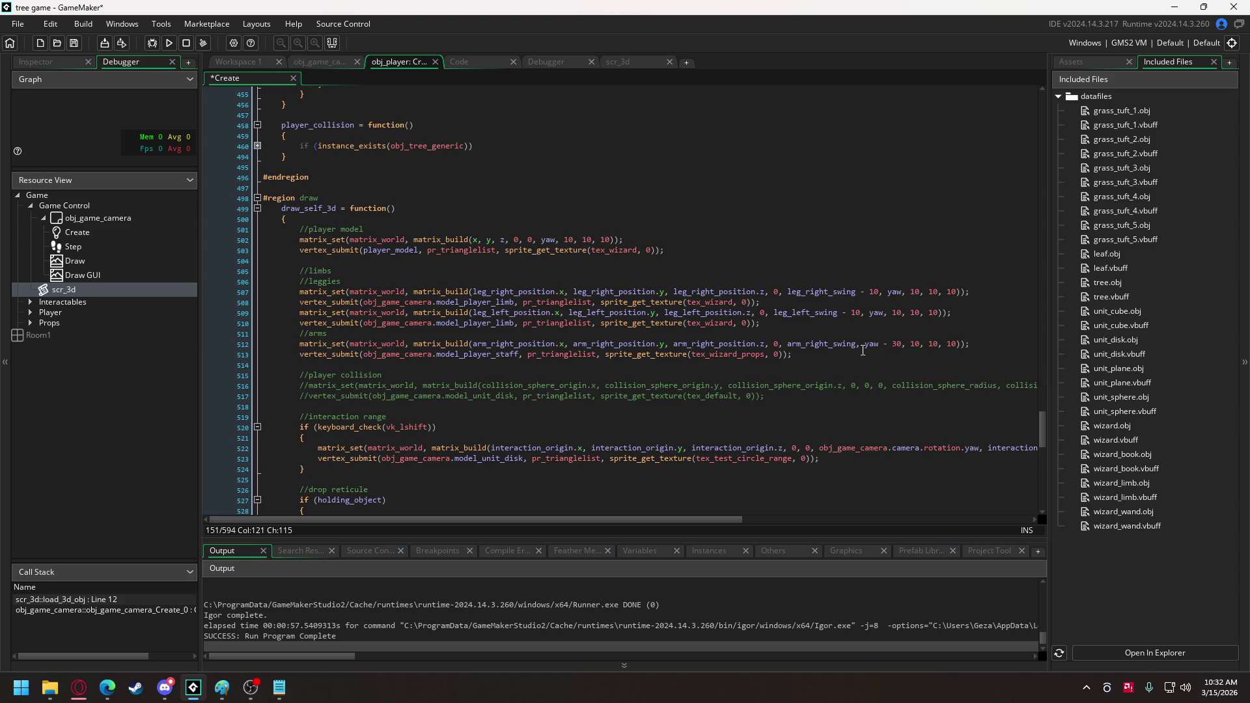
double_click(824, 343)
key("ctrl+c")
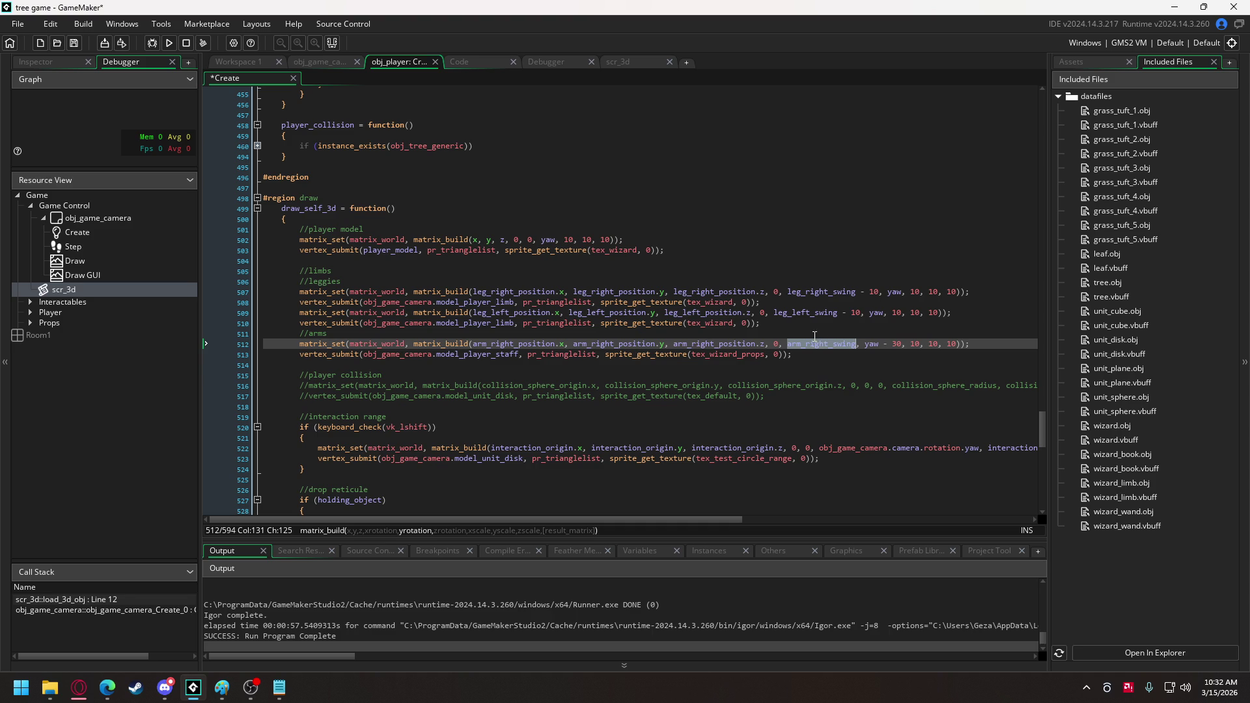
Set line 512's matrix_build rotations to arm_right_swing, 90 and yaw - 30, dropping movement_sideways.
double_click(776, 344)
type("movement_sideways")
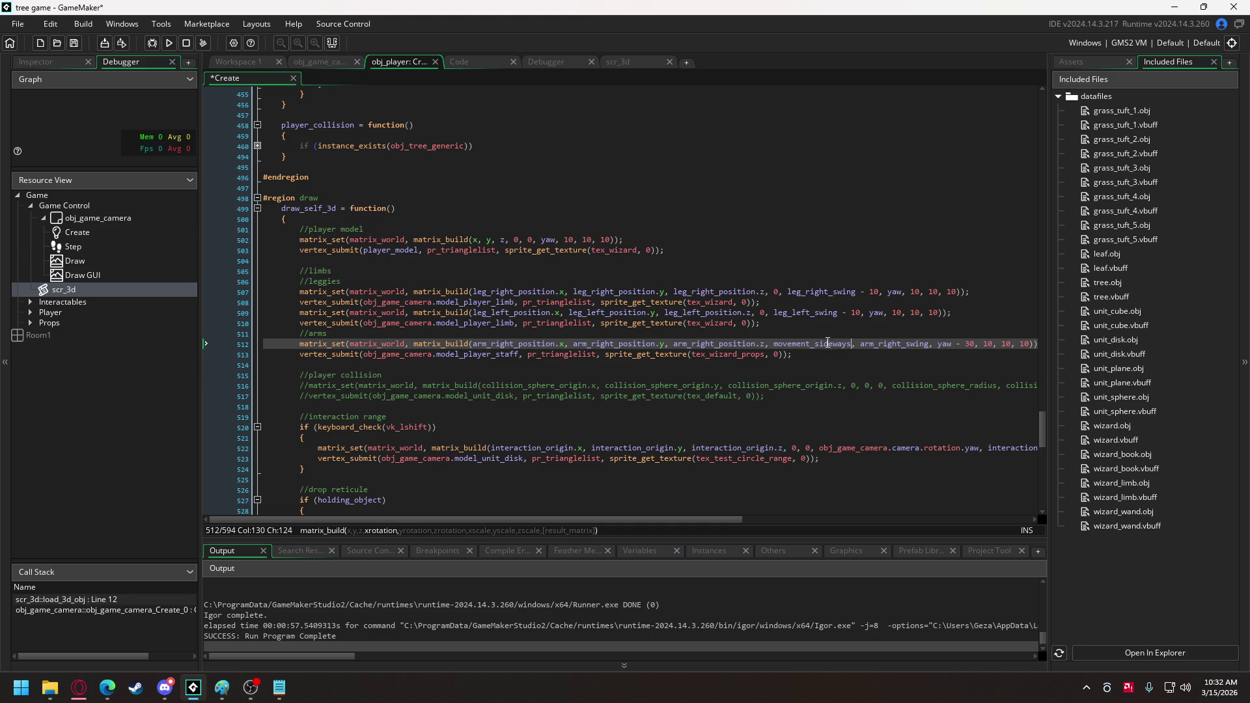
double_click(882, 344)
type("90")
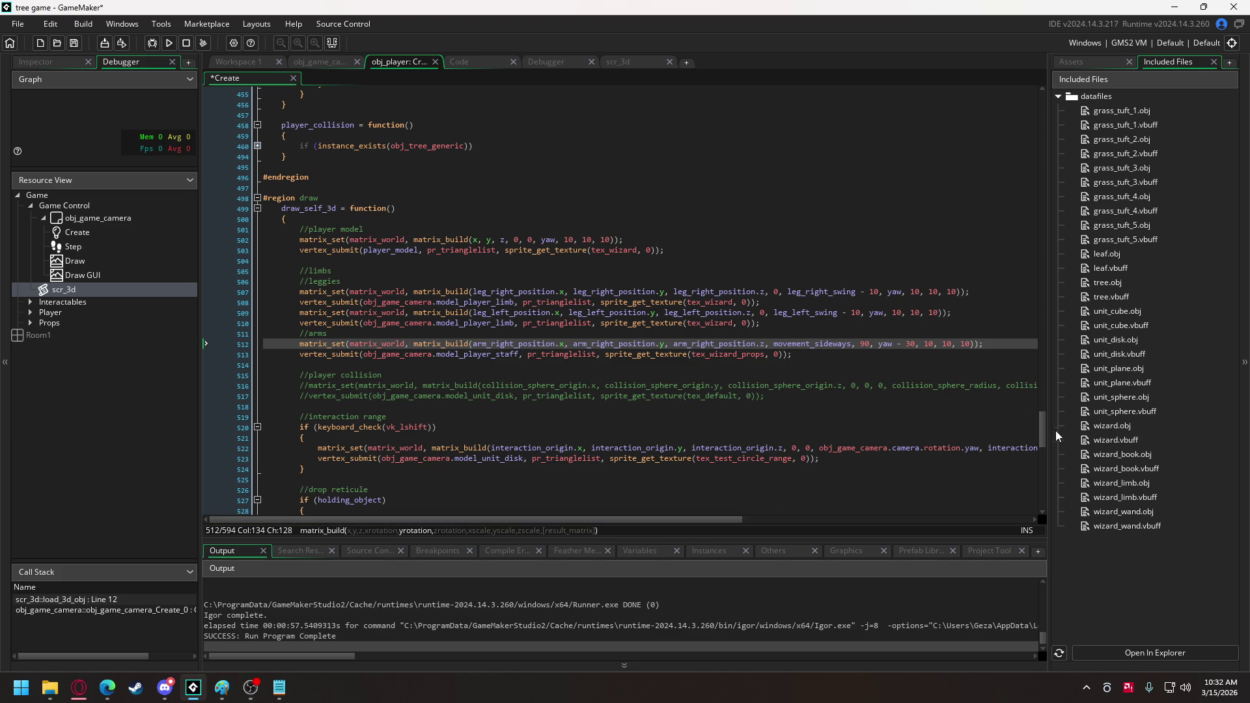
mouse_move(1045, 434)
left_mouse_down()
mouse_move(1065, 133)
mouse_move(1040, 410)
mouse_move(1060, 315)
mouse_move(1026, 436)
left_mouse_up()
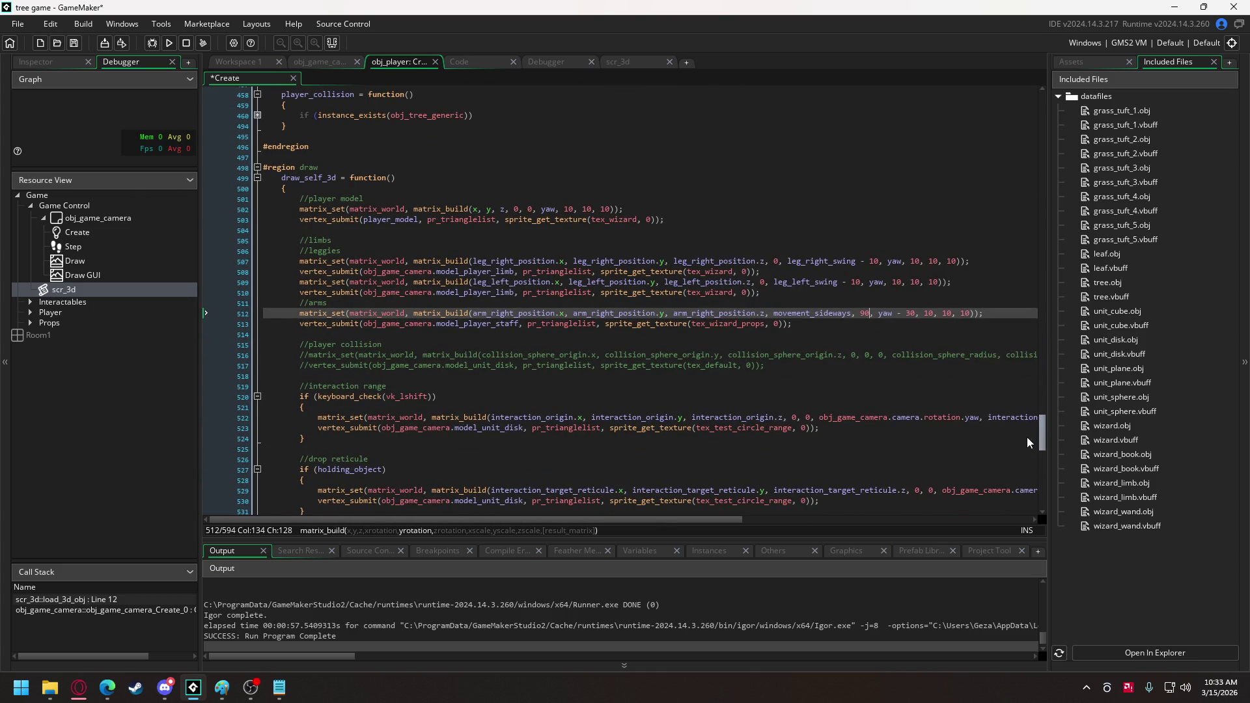
key("BackSpace")
key("BackSpace")
key("ctrl+v")
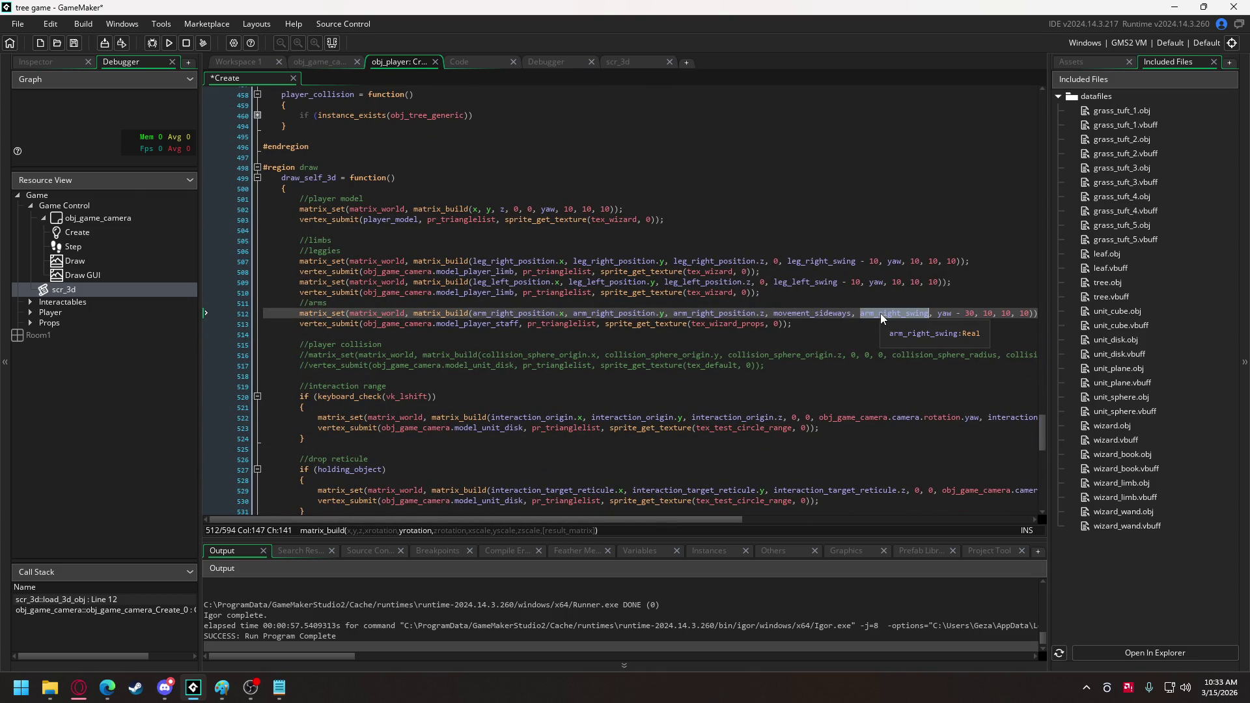
type("90")
double_click(823, 313)
key("ctrl+v")
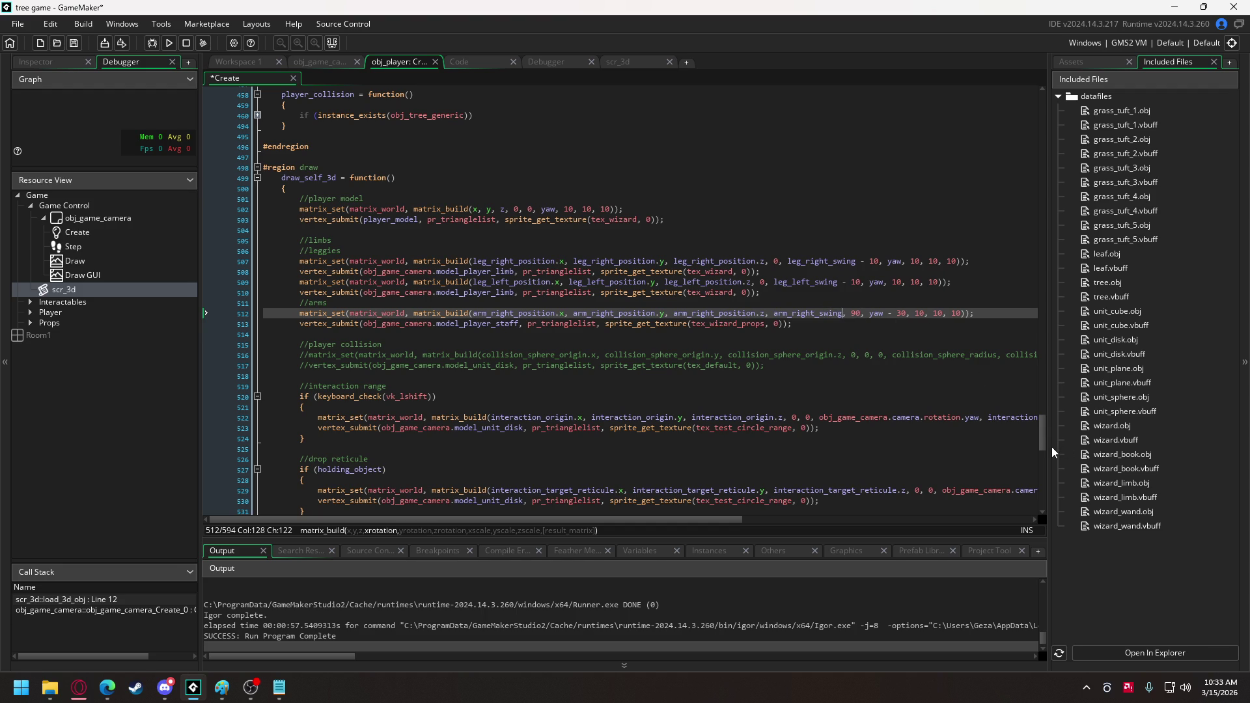
mouse_move(1045, 443)
left_mouse_down()
mouse_move(1049, 241)
mouse_move(1077, 128)
left_mouse_up()
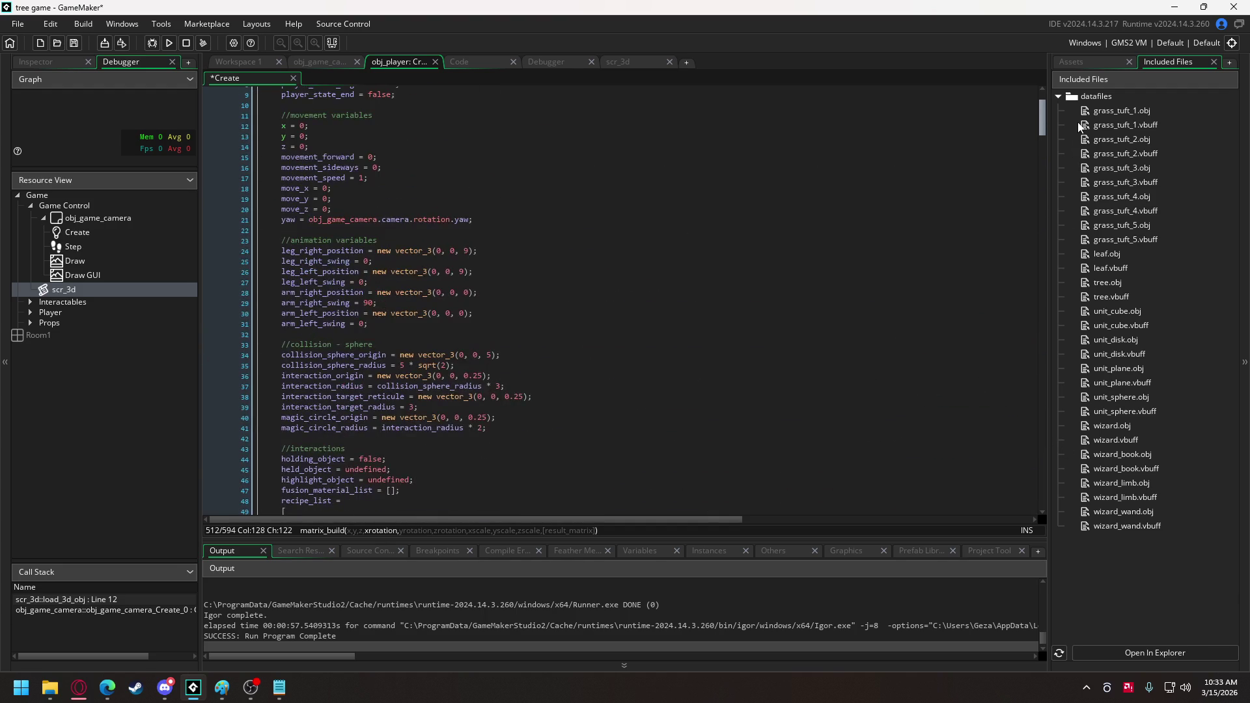
Edit arm_right_swing's starting value on line 29, fold player_state_jump, then switch to Discord.
left_click(369, 303)
key("BackSpace")
scroll(507, 304, "down", 15)
scroll(507, 303, "down", 20)
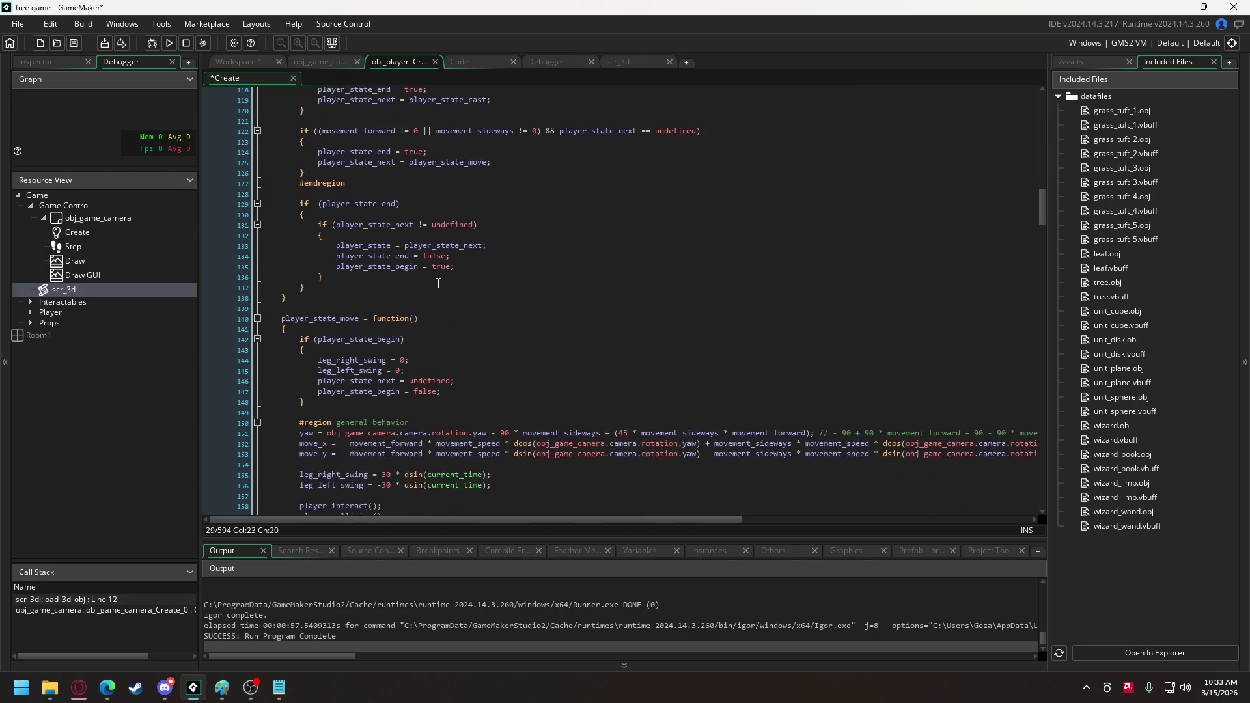
scroll(438, 283, "down", 12)
scroll(415, 279, "down", 5)
left_click(258, 269)
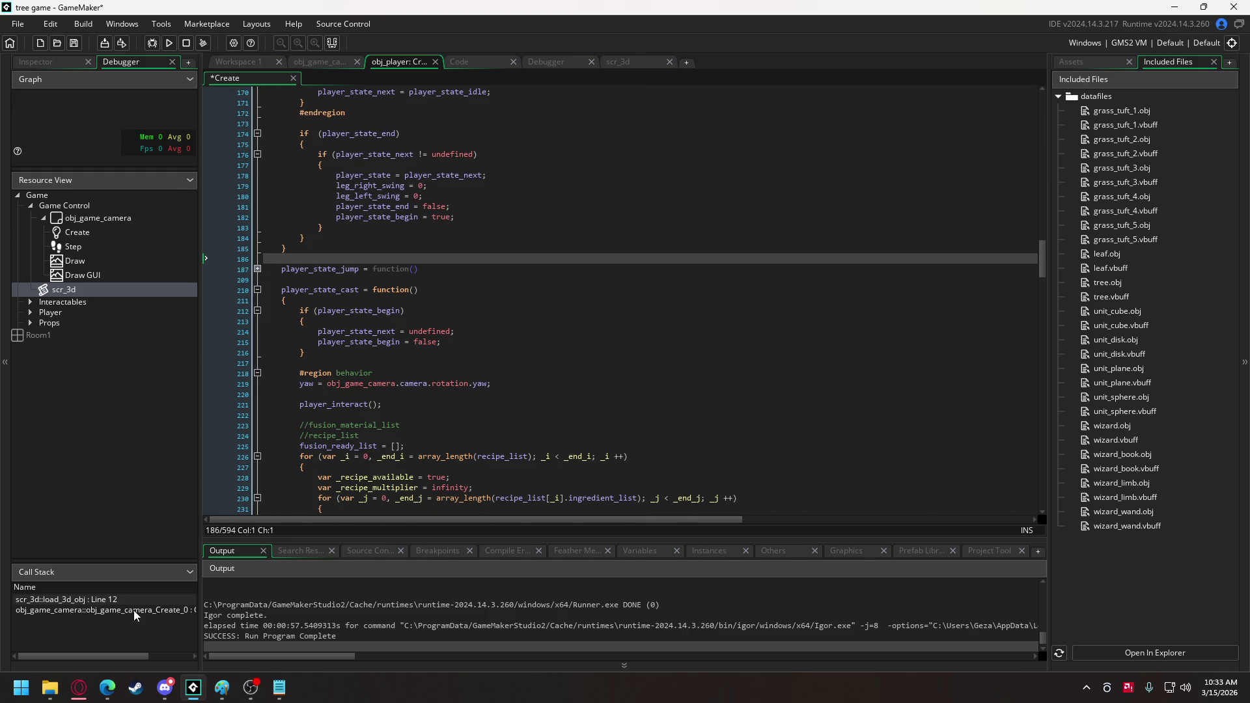
left_click(166, 687)
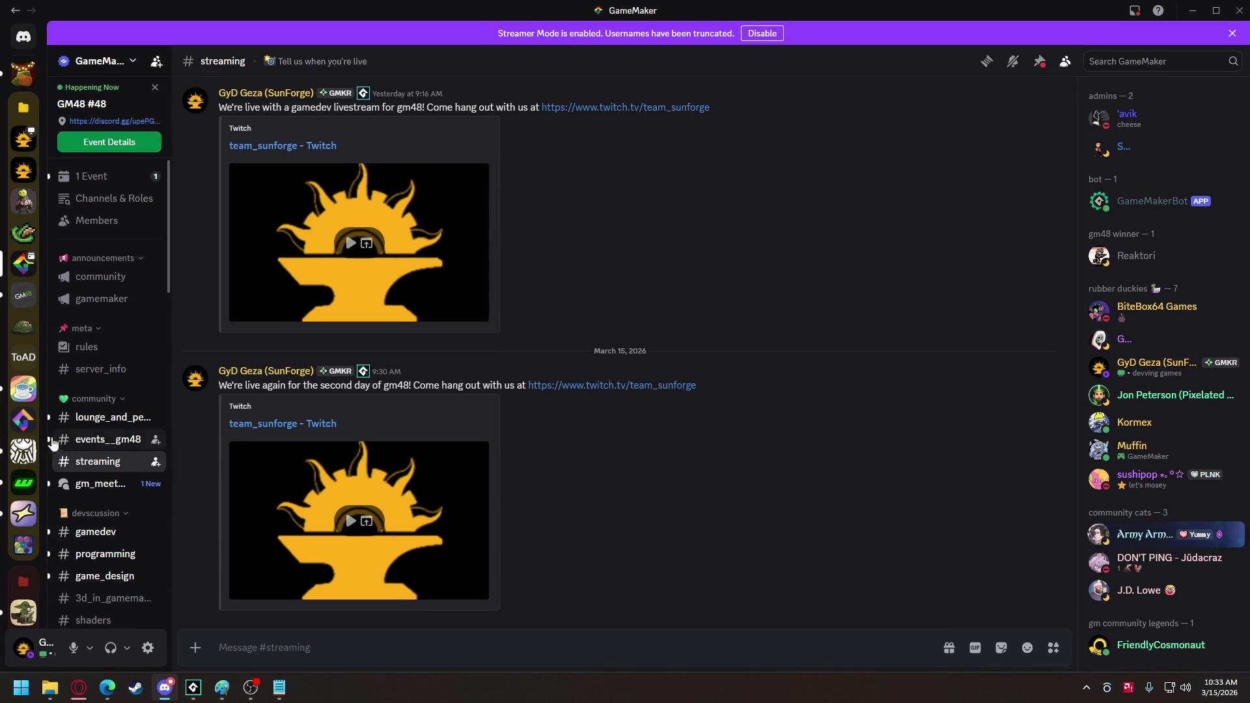
In Team SunForge Admin's #art-assets, watch the teammate's live stream in the General voice channel.
left_click(18, 148)
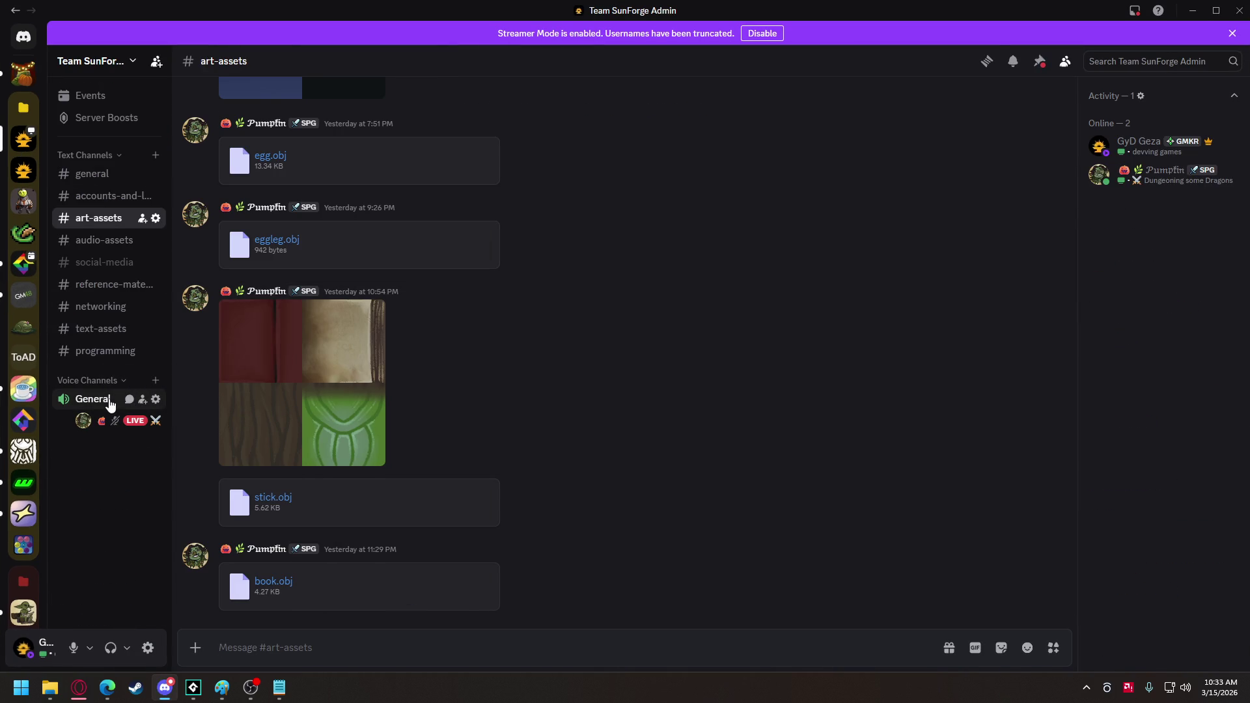
mouse_move(130, 423)
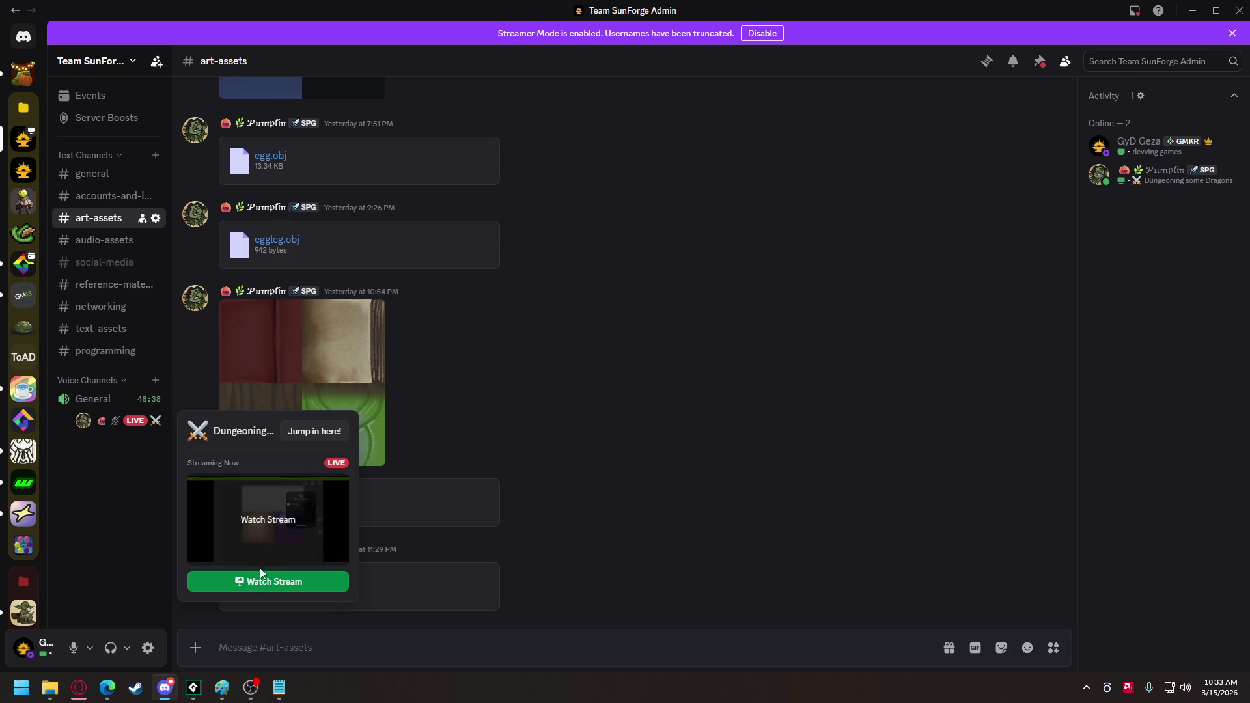
left_click(260, 581)
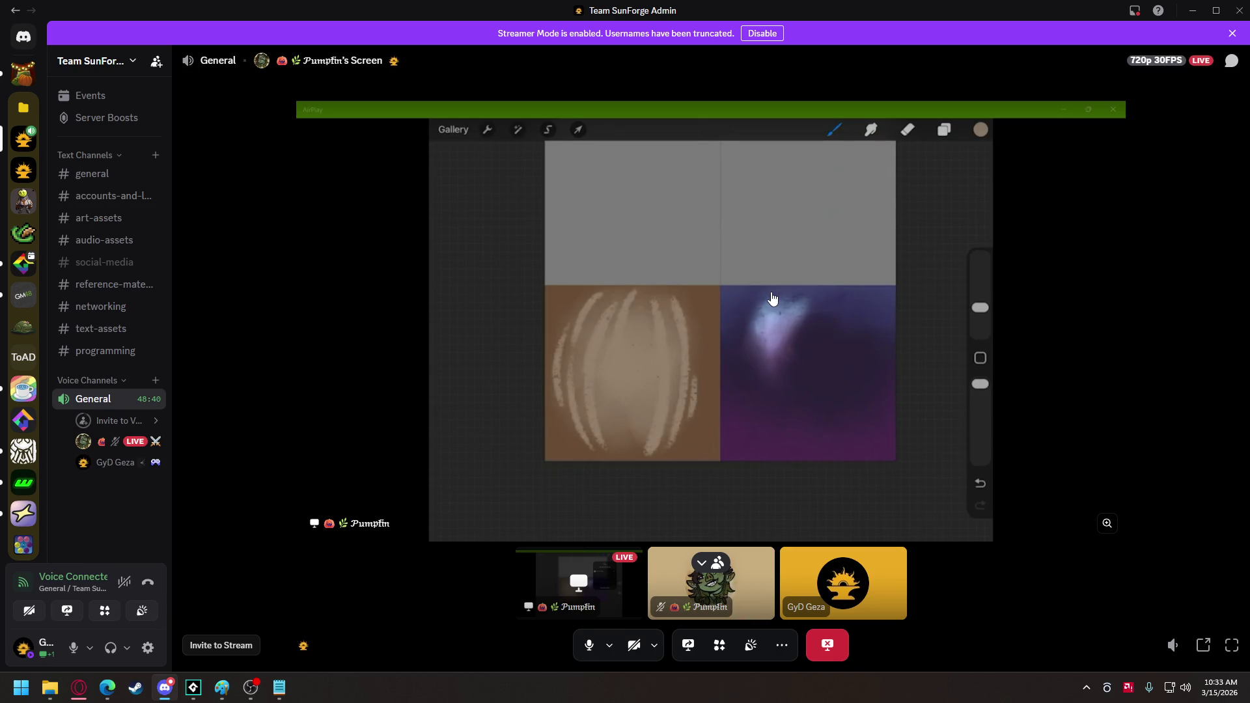
Bring the running forest game window with the wizard back to the front.
left_click(193, 688)
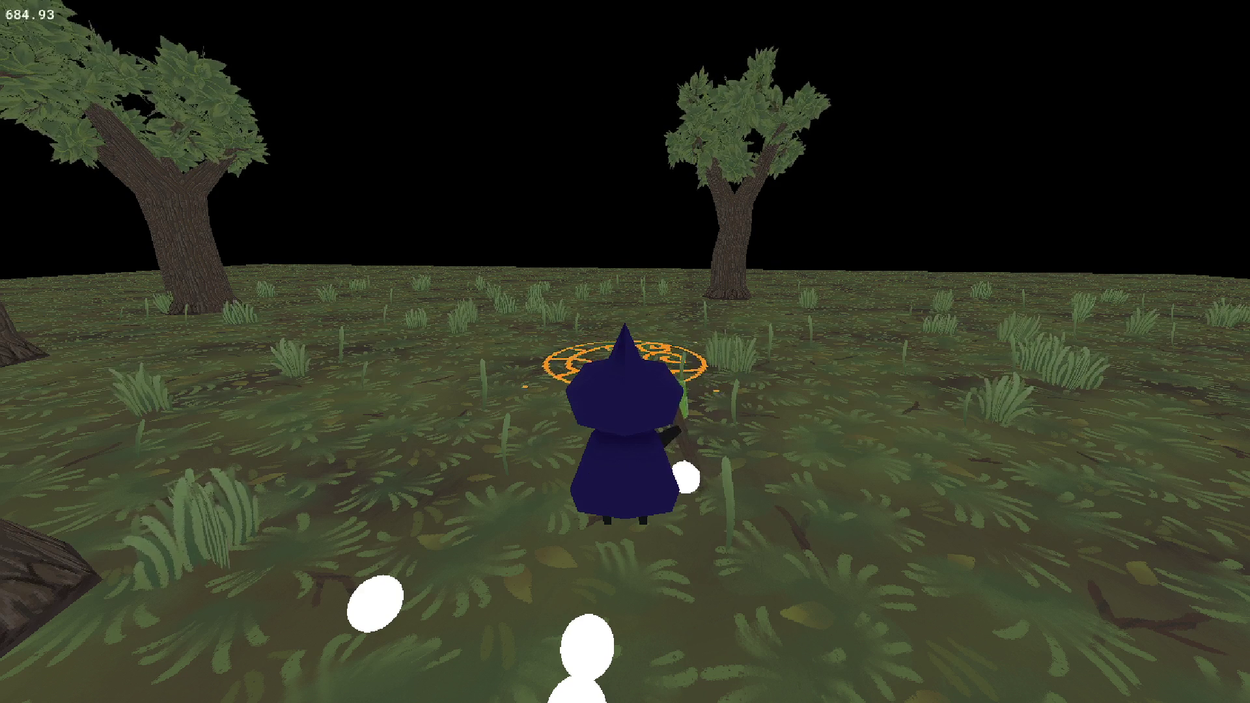
Switch from the running forest game back to the teammate's Discord stream.
key("alt+Tab")
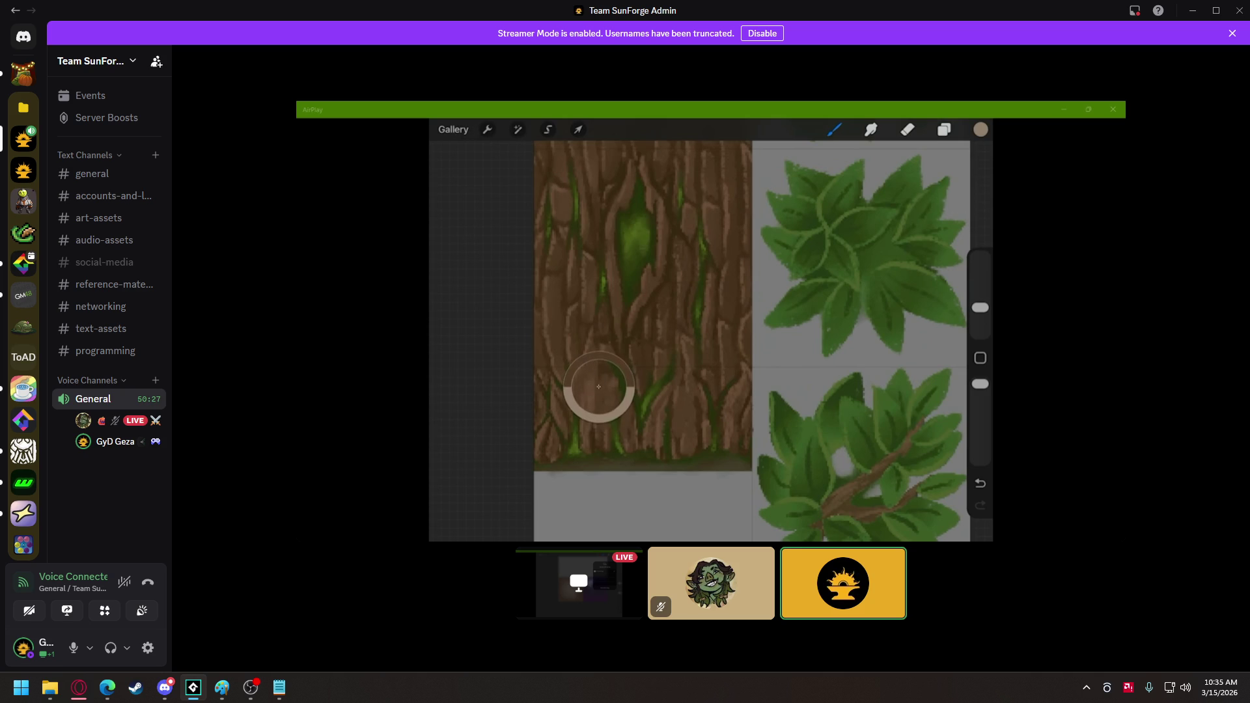
mouse_move(1113, 469)
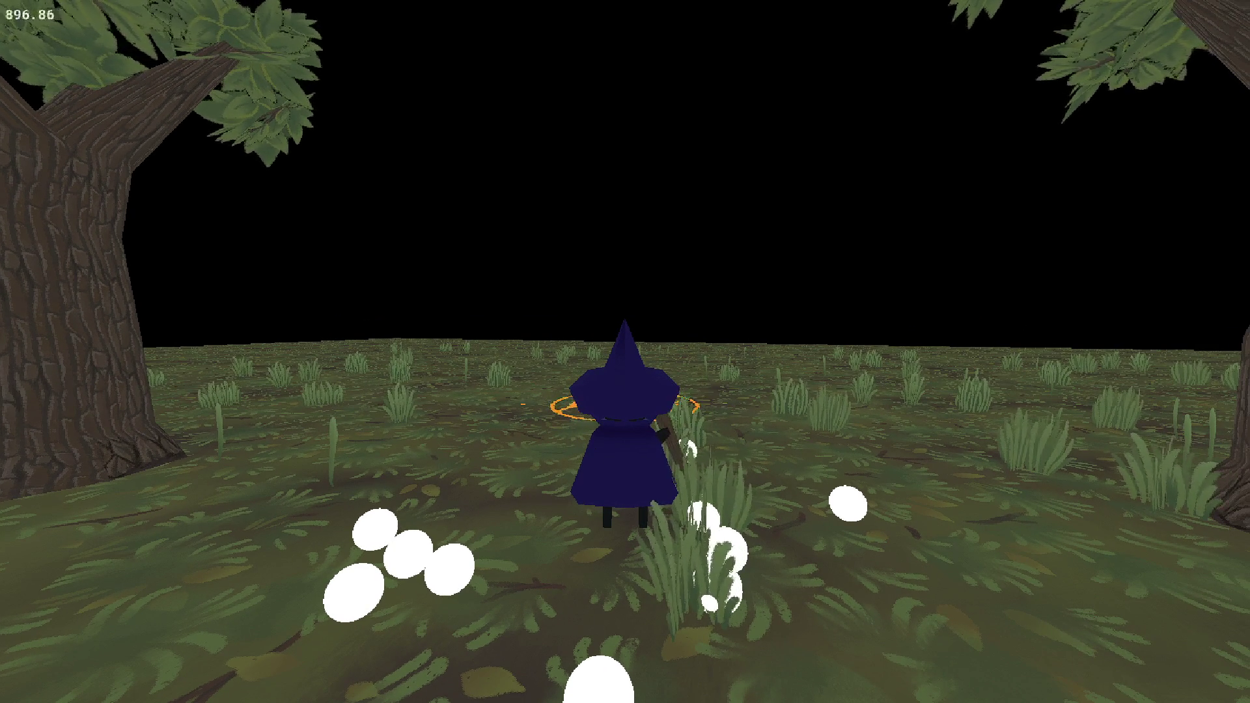
Switch from the game back to the teammate's Discord stream of the bark and leaf texture sheet.
key("alt+Tab")
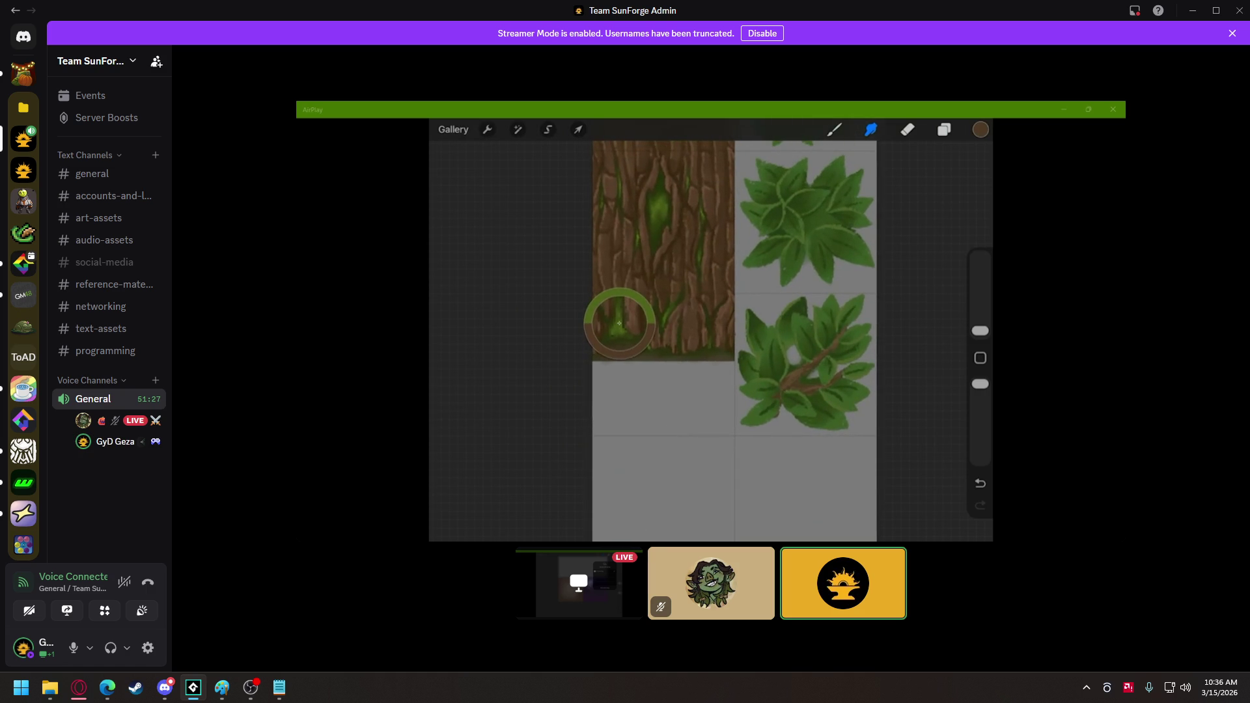
Orbit the game camera around the wizard standing among the textured trees.
mouse_move(290, 368)
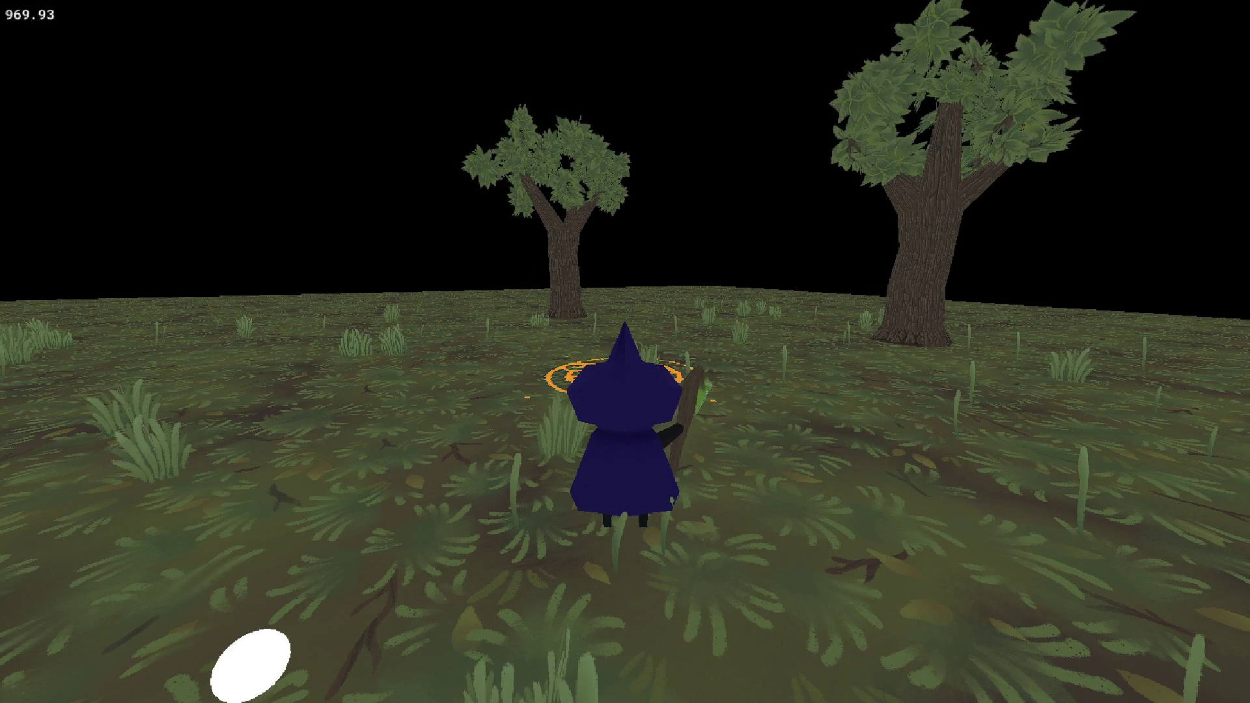
mouse_move(251, 664)
left_mouse_down()
mouse_move(268, 621)
mouse_move(156, 602)
mouse_move(208, 606)
mouse_move(250, 685)
left_mouse_up()
Return to the teammate's stream, where the bark-knot tile's slit now has a green core.
key("alt+Tab")
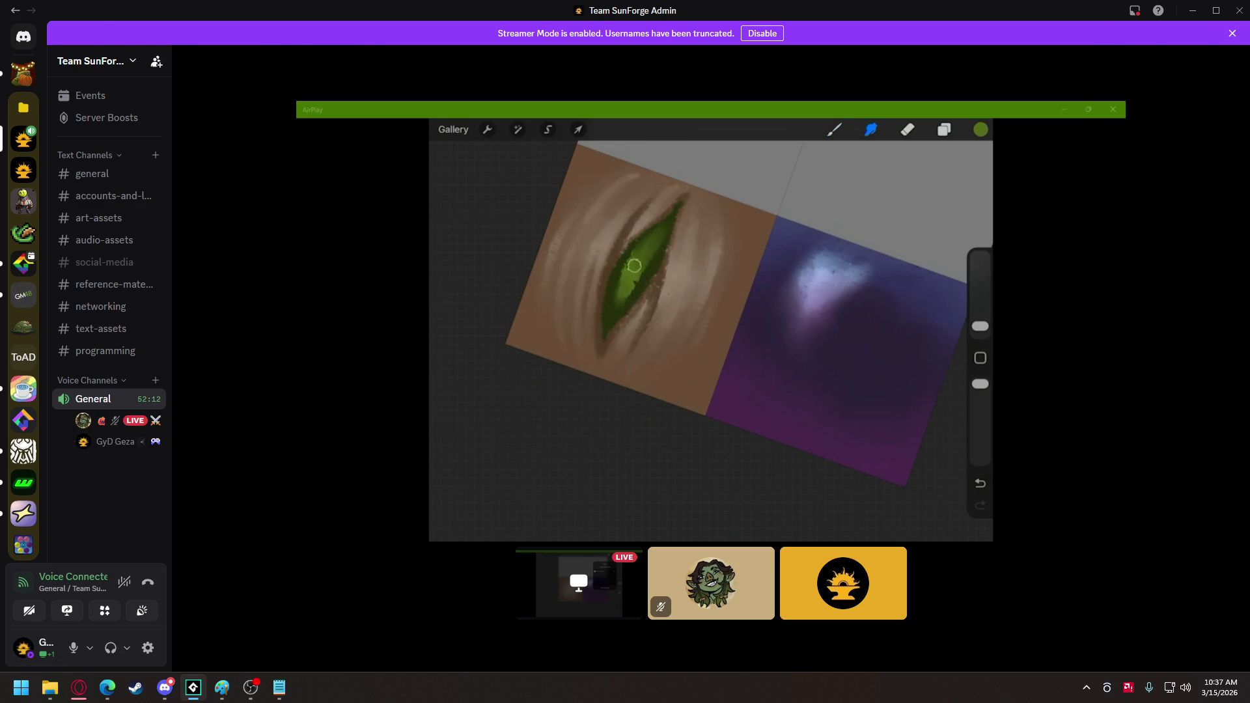
Leave Discord with Win+D to get back to the running forest game.
key("super+d")
key("super+d")
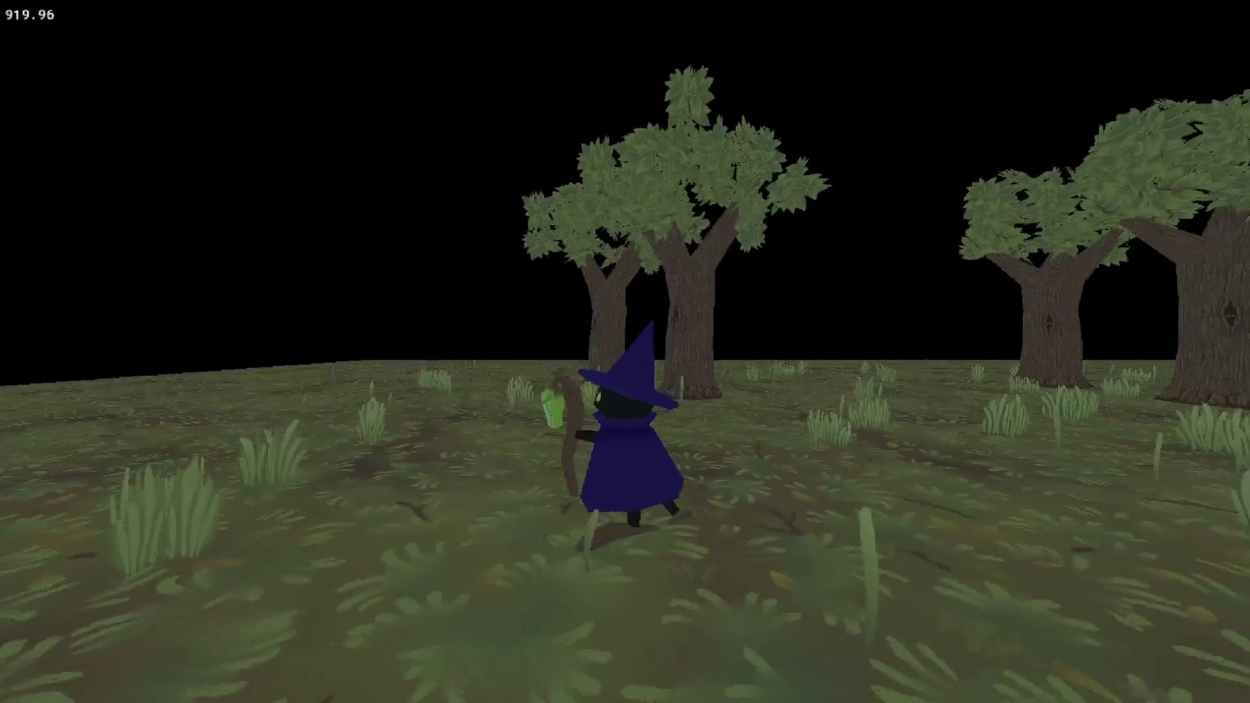
Switch to the teammate's drawing stream and make the shared texture sheet fill the screen.
key("alt+Tab")
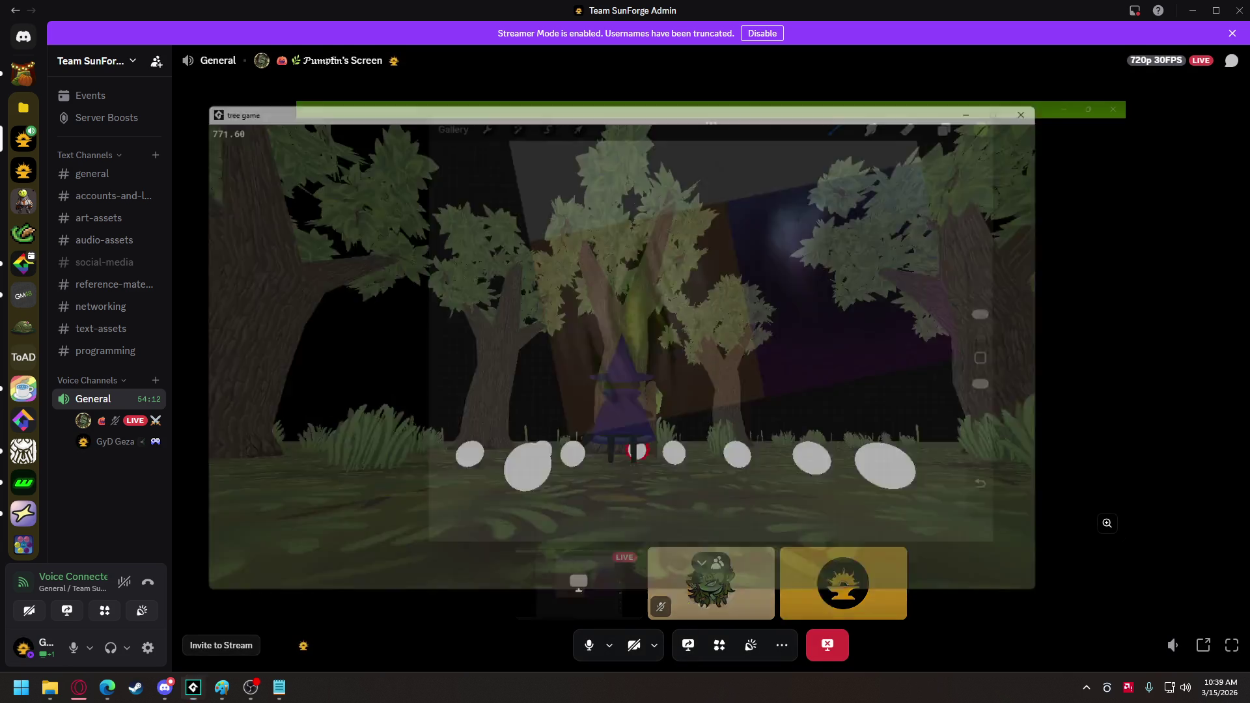
double_click(1105, 519)
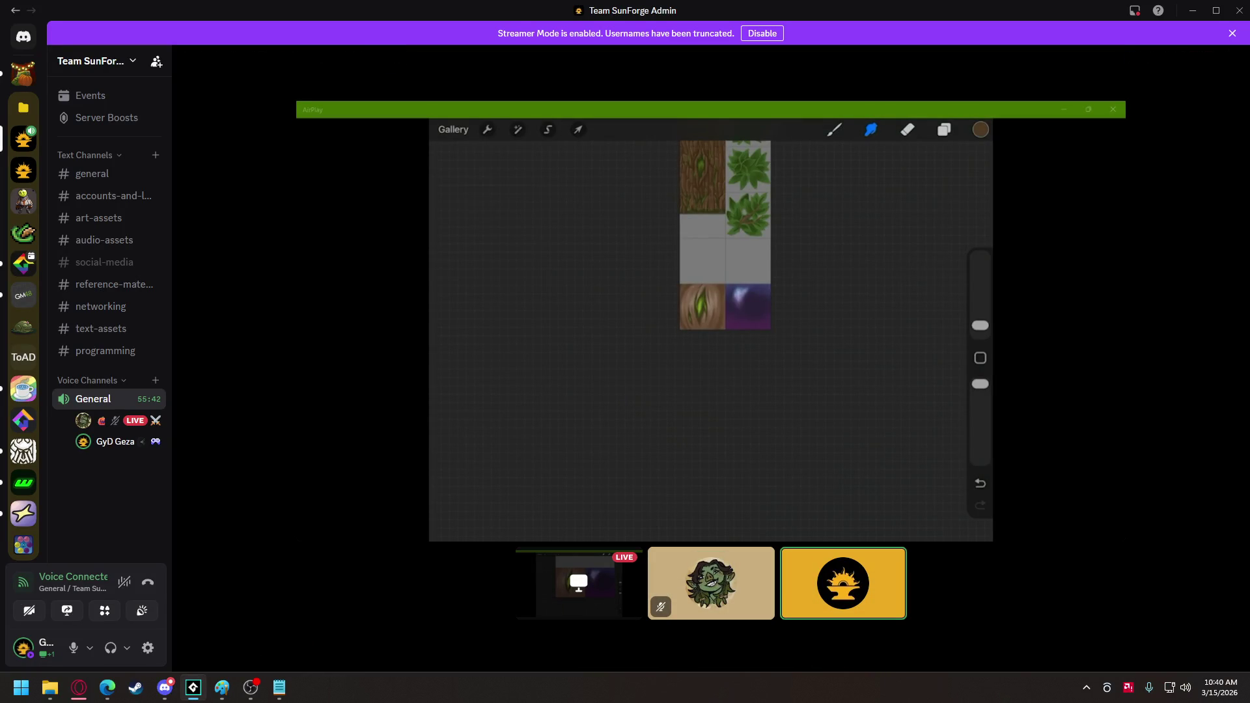
mouse_move(521, 384)
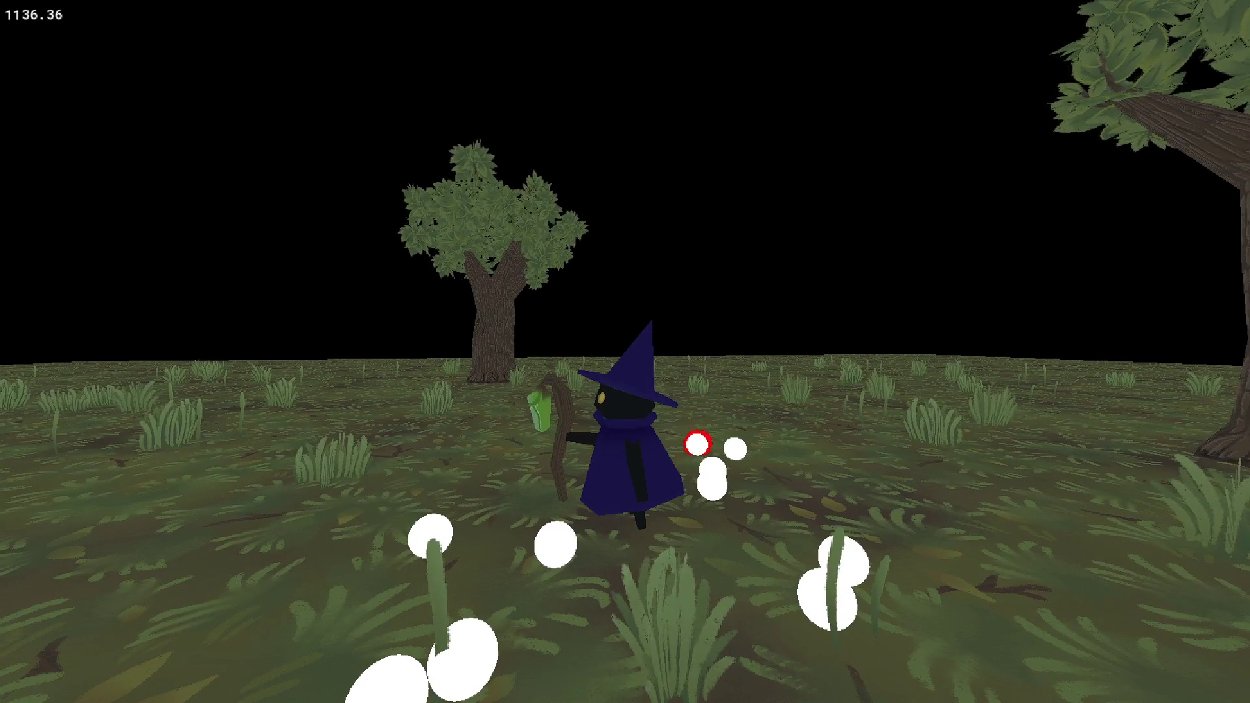
Switch from the running forest game to the teammate's shared painting stream.
key("alt+Tab")
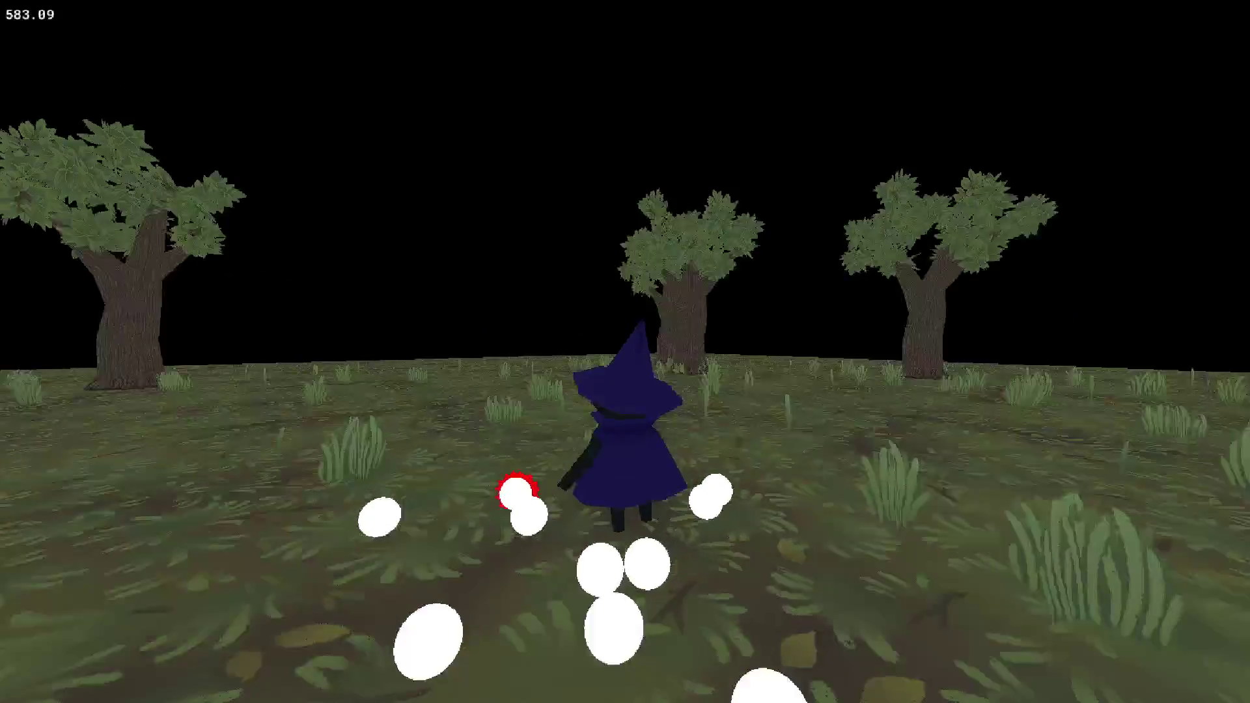
Walk the wizard forward and turn him into the trees, then show the desktop.
key("w")
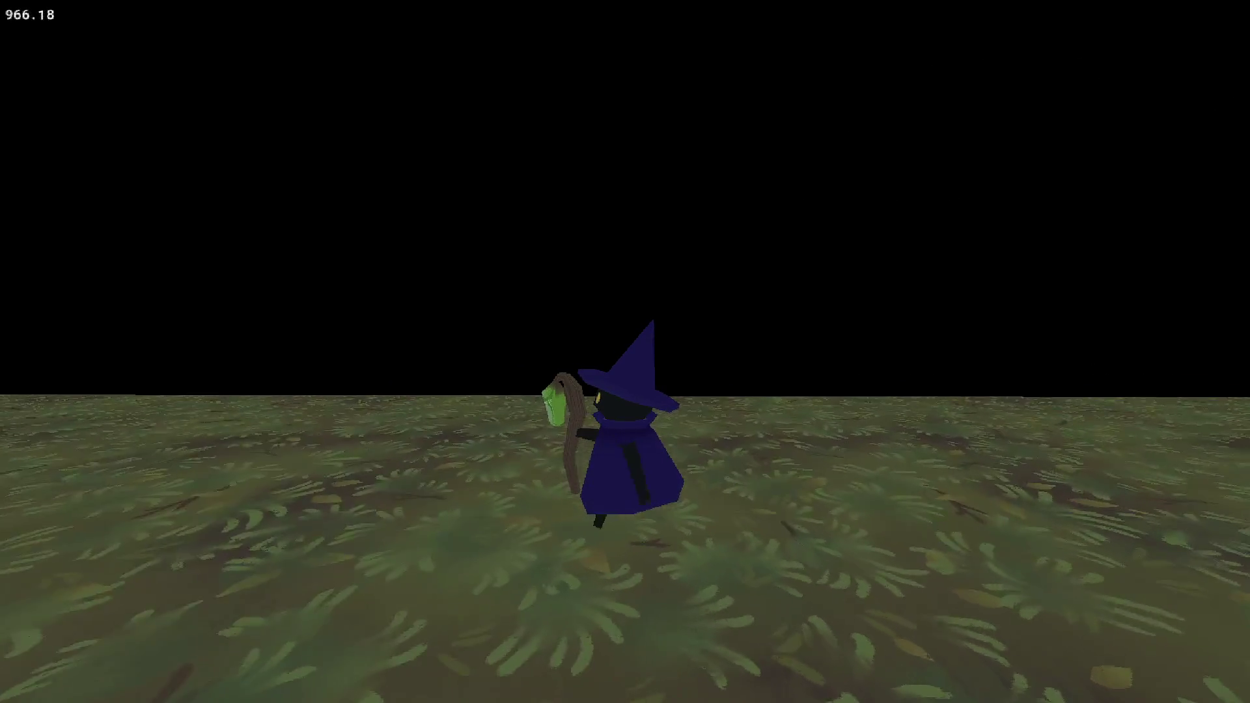
key("w")
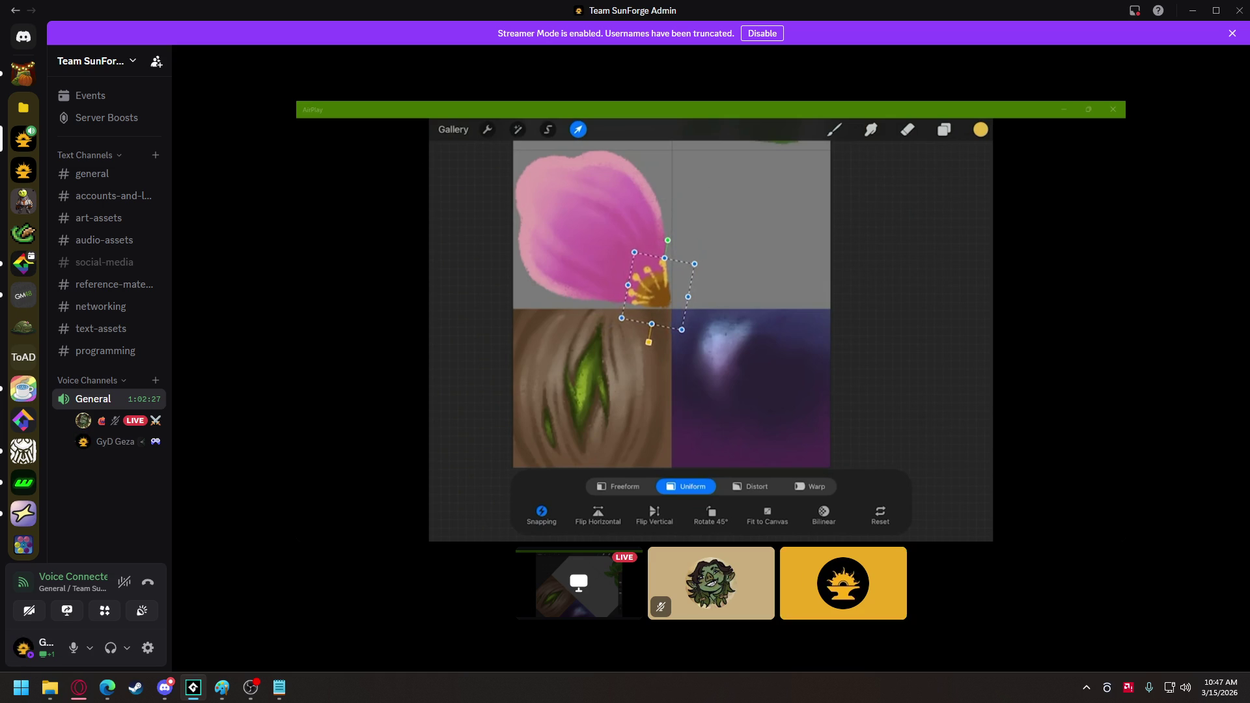
key("super+d")
key("super+d")
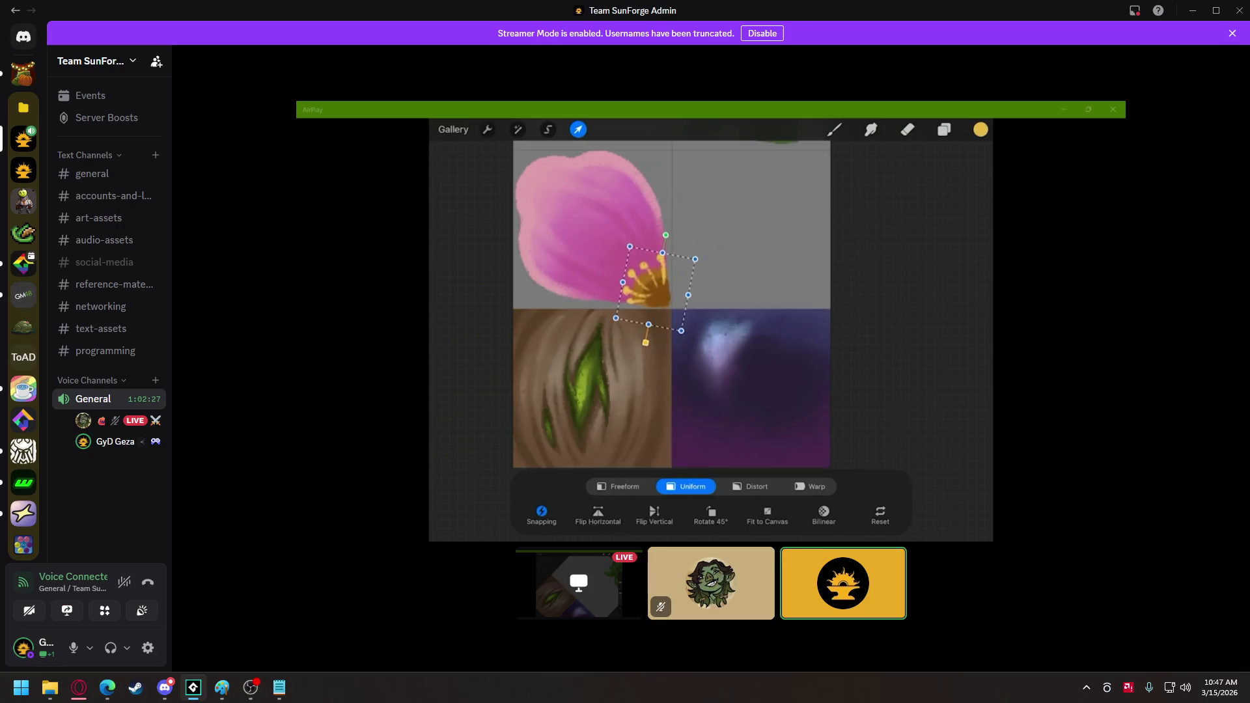
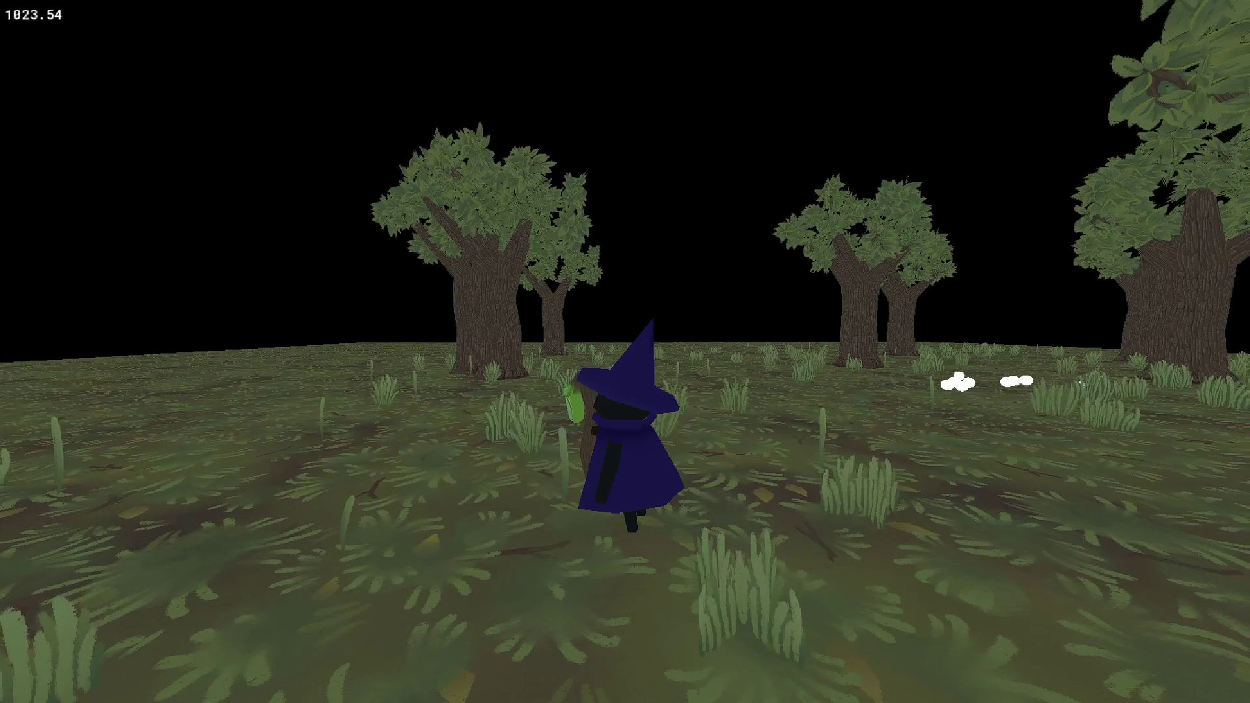
Switch from the witch forest game build to Discord's live Blender screen share of the reshaped cube.
key("alt+Tab")
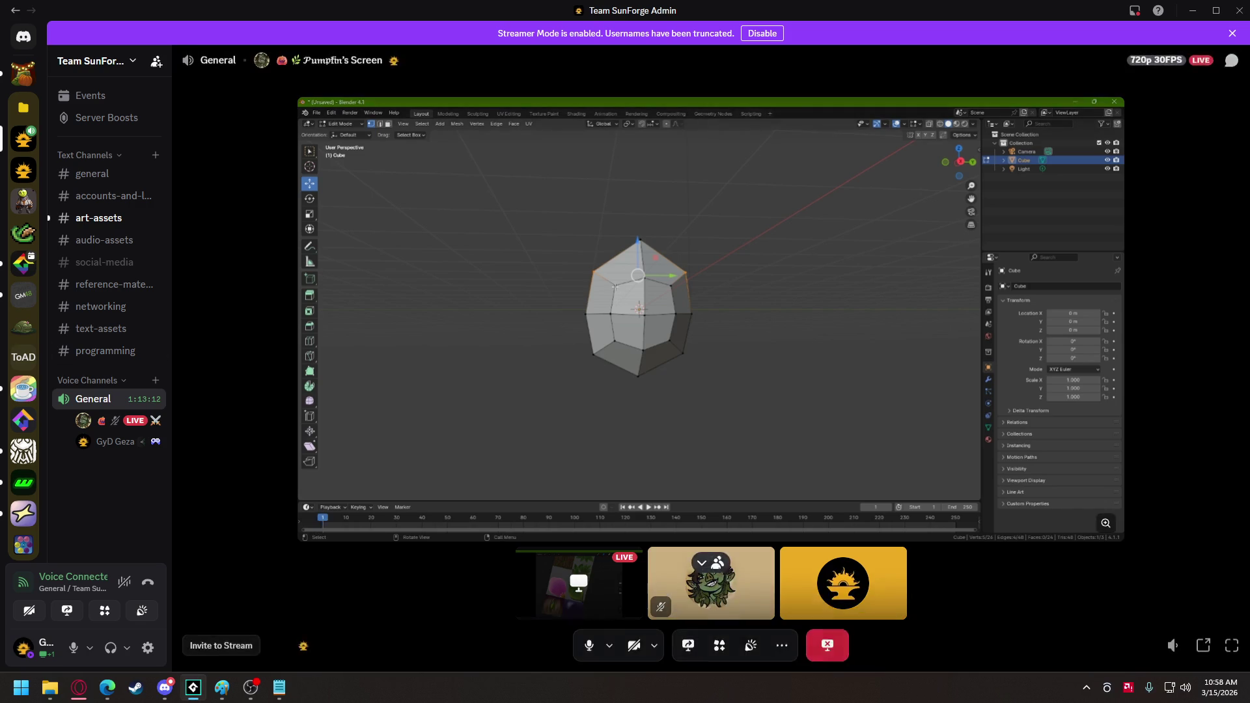